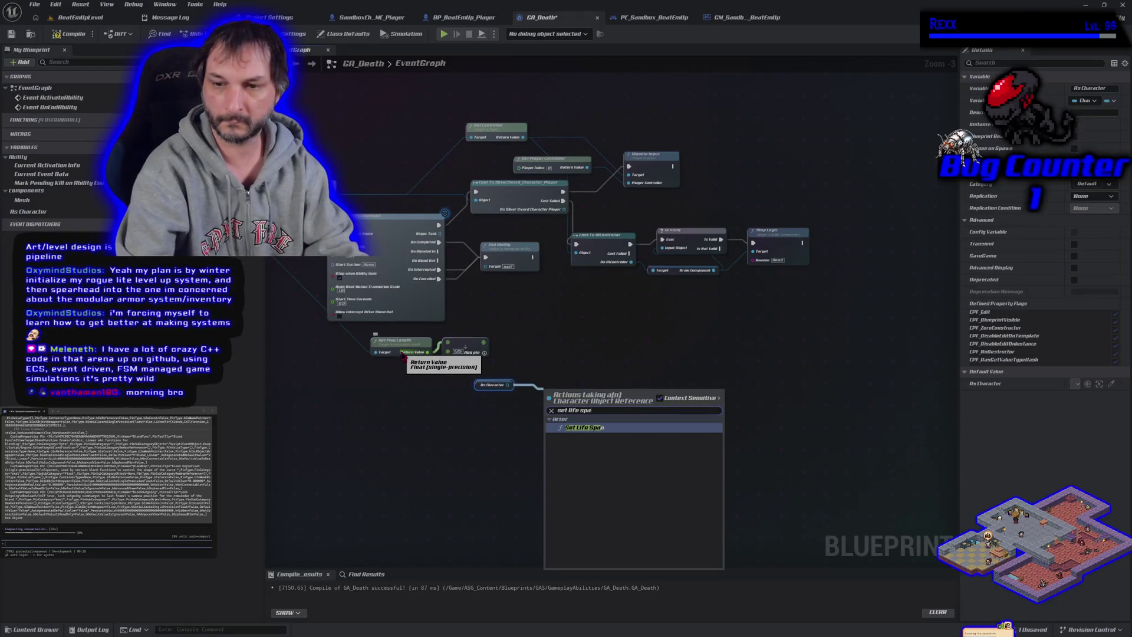
Add a Set Life Span node for the character, fed by the animation play length, and delete the Add node
{"action": "key", "text": "Return"}
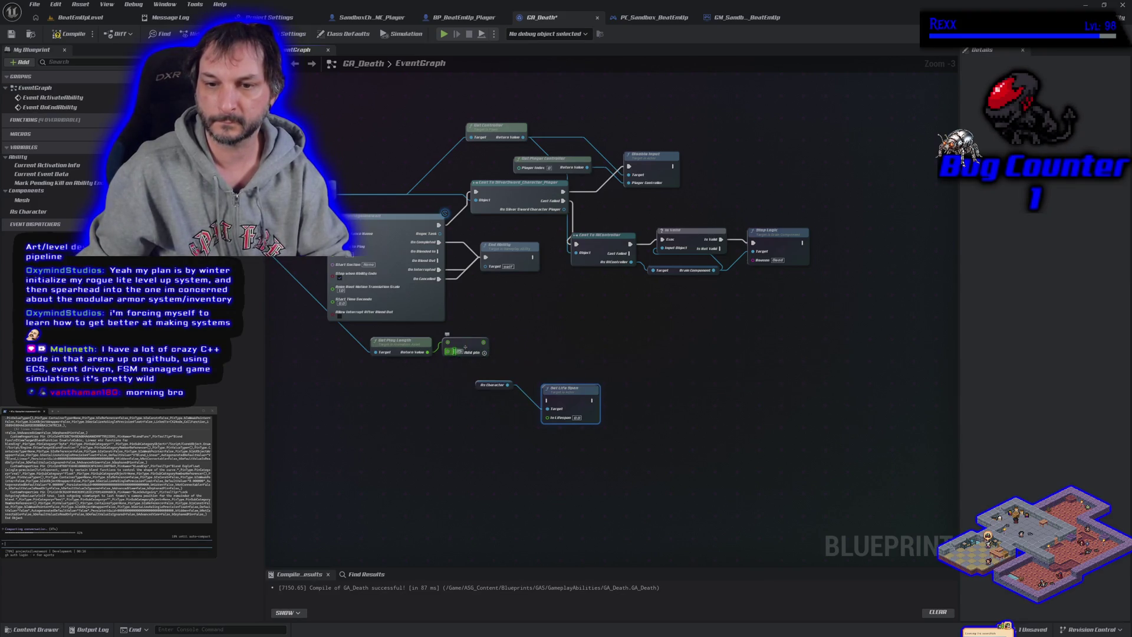
{"action": "mouse_move", "coordinate": [427, 352]}
{"action": "left_mouse_down"}
{"action": "mouse_move", "coordinate": [504, 377]}
{"action": "mouse_move", "coordinate": [547, 430]}
{"action": "mouse_move", "coordinate": [563, 334]}
{"action": "left_mouse_up"}
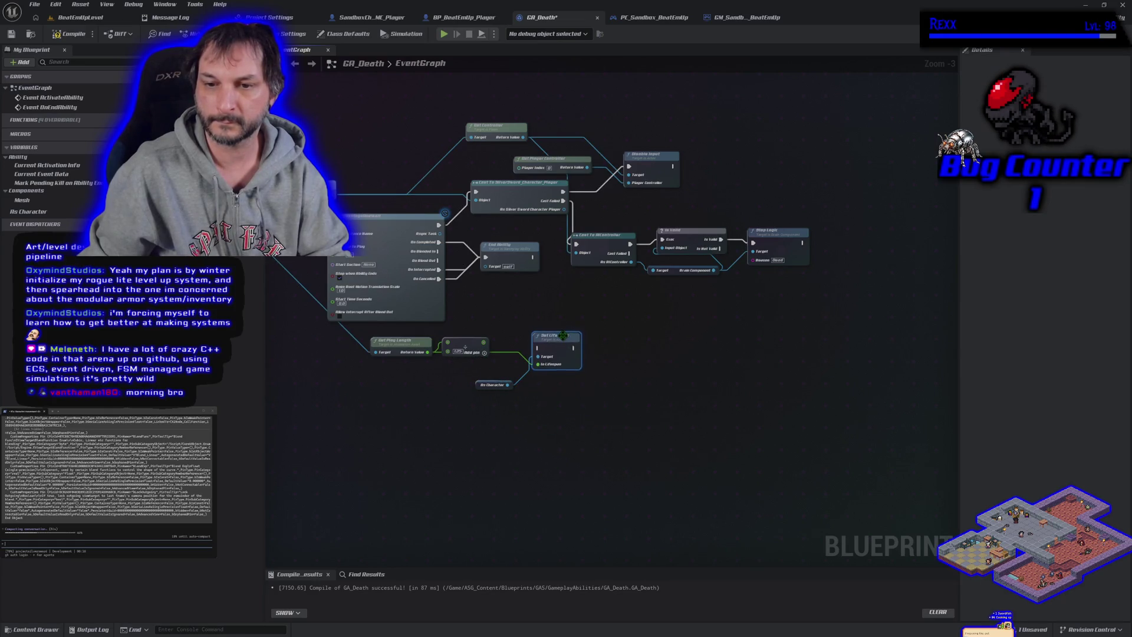
{"action": "left_click_drag", "start_coordinate": [475, 349], "coordinate": [479, 334]}
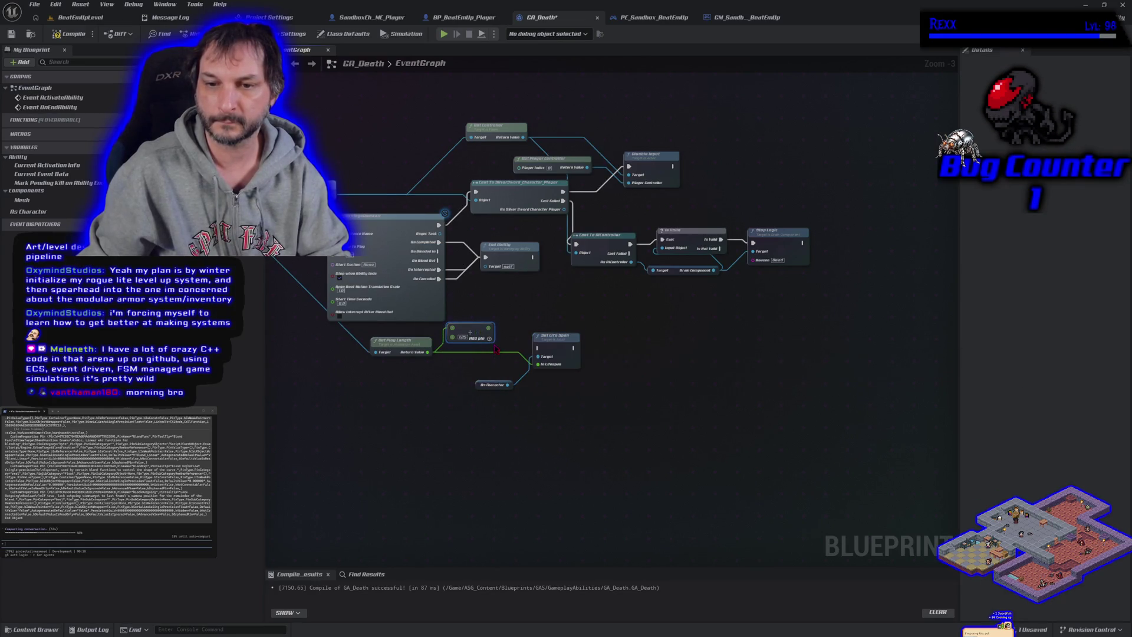
{"action": "key", "text": "Delete"}
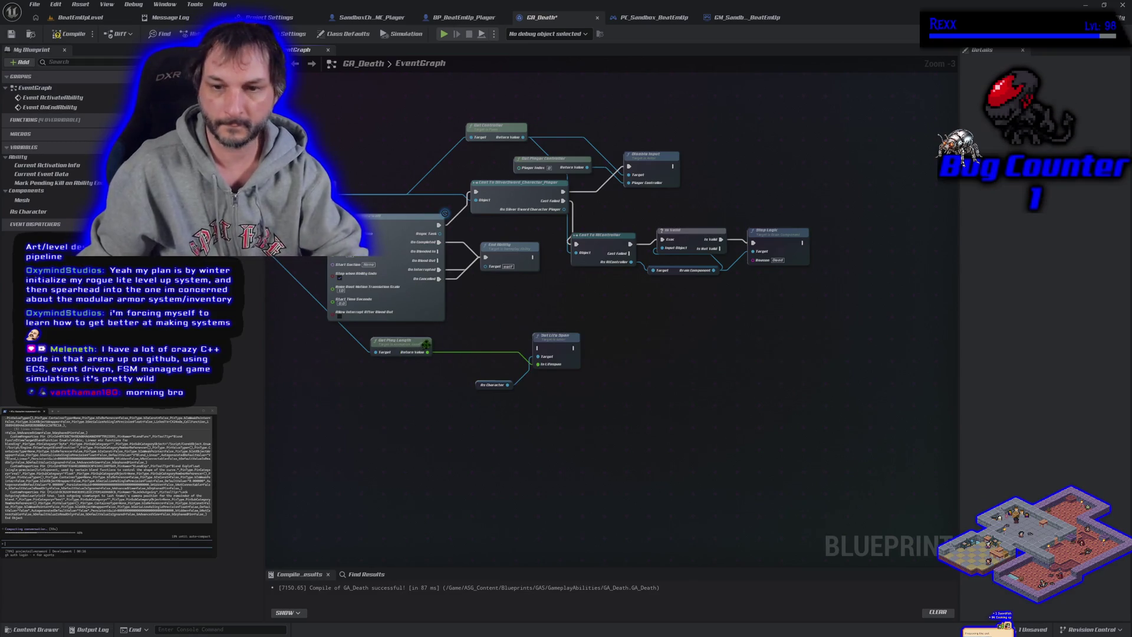
Run Set Life Span after End Ability, save GA_Death, and return to BeatEmUpLevel
{"action": "mouse_move", "coordinate": [532, 257]}
{"action": "left_mouse_down"}
{"action": "mouse_move", "coordinate": [557, 280]}
{"action": "mouse_move", "coordinate": [534, 330]}
{"action": "mouse_move", "coordinate": [545, 354]}
{"action": "mouse_move", "coordinate": [537, 349]}
{"action": "left_mouse_up"}
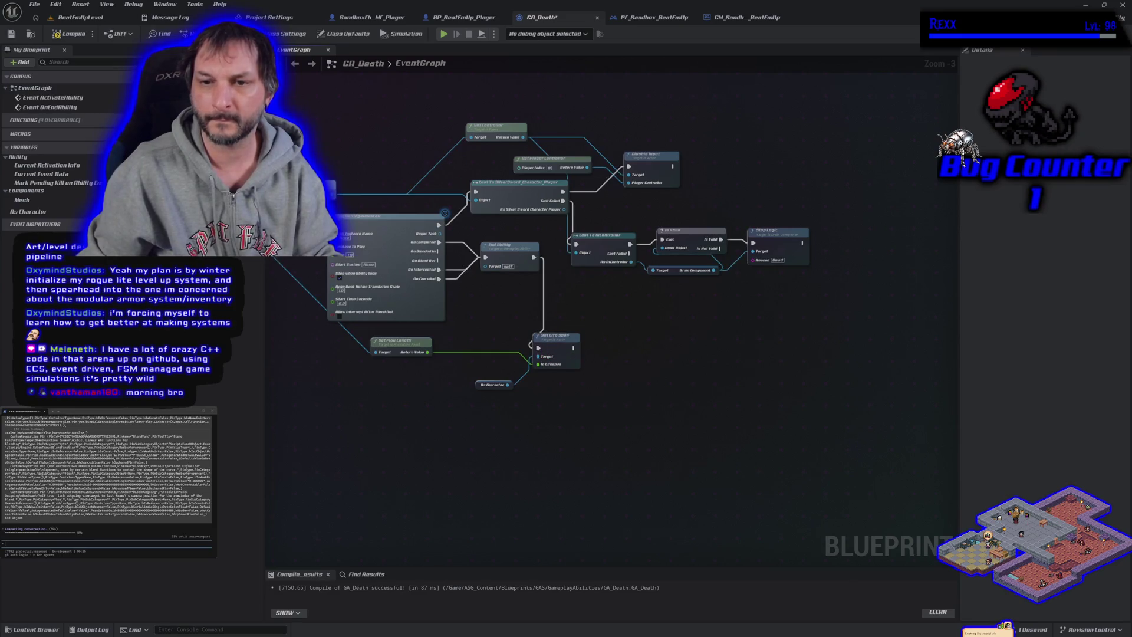
{"action": "left_click", "coordinate": [11, 36]}
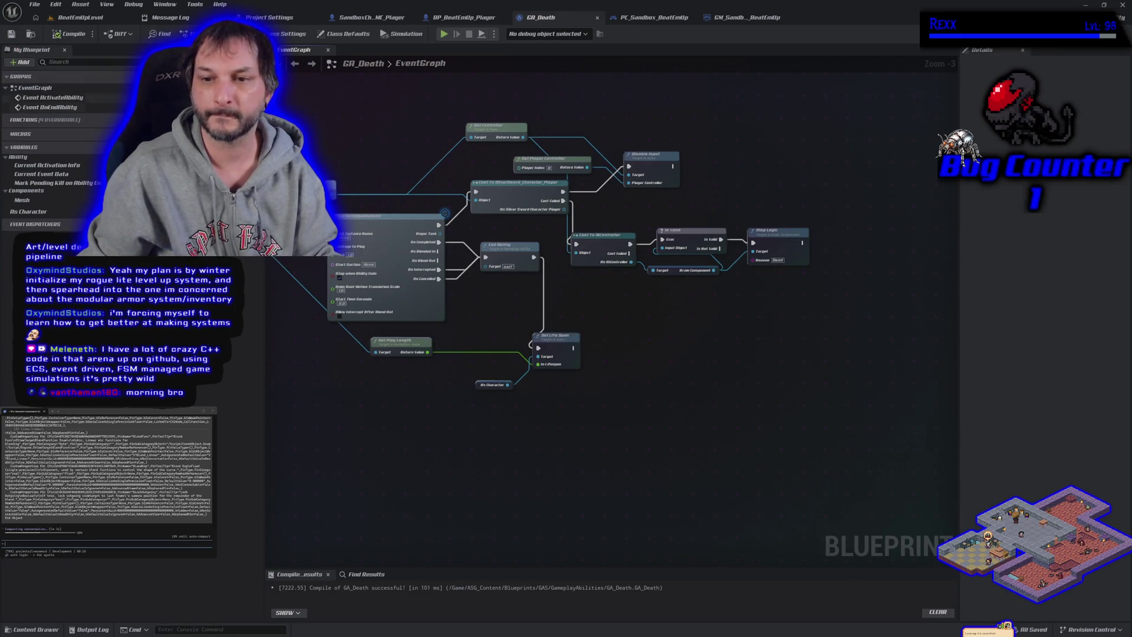
{"action": "left_click", "coordinate": [88, 19]}
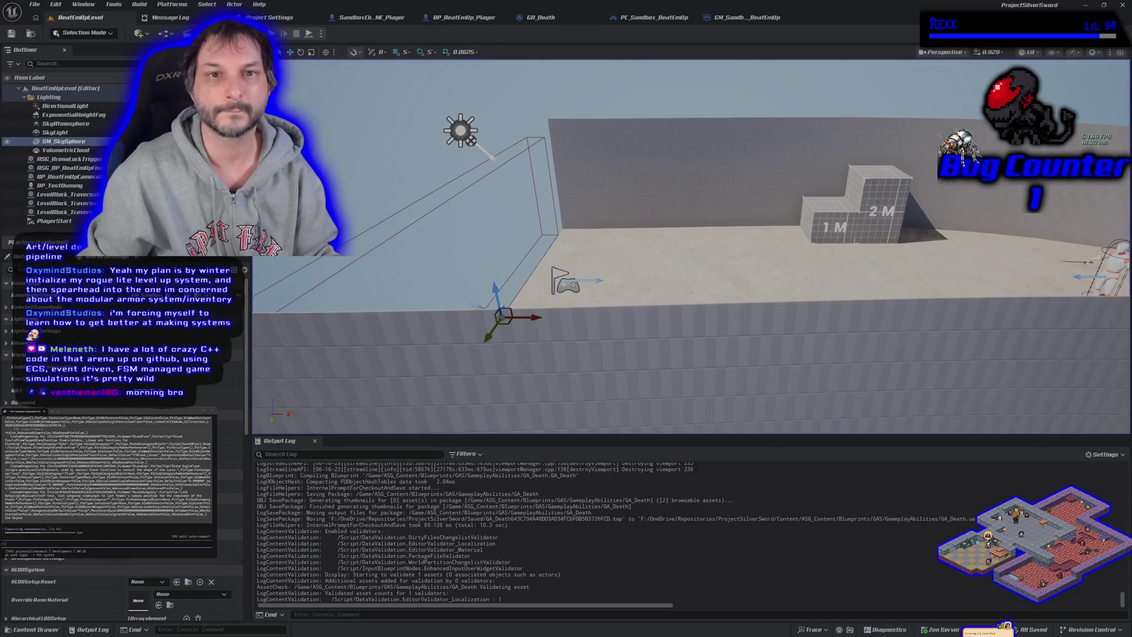
{"action": "key", "text": "alt+p"}
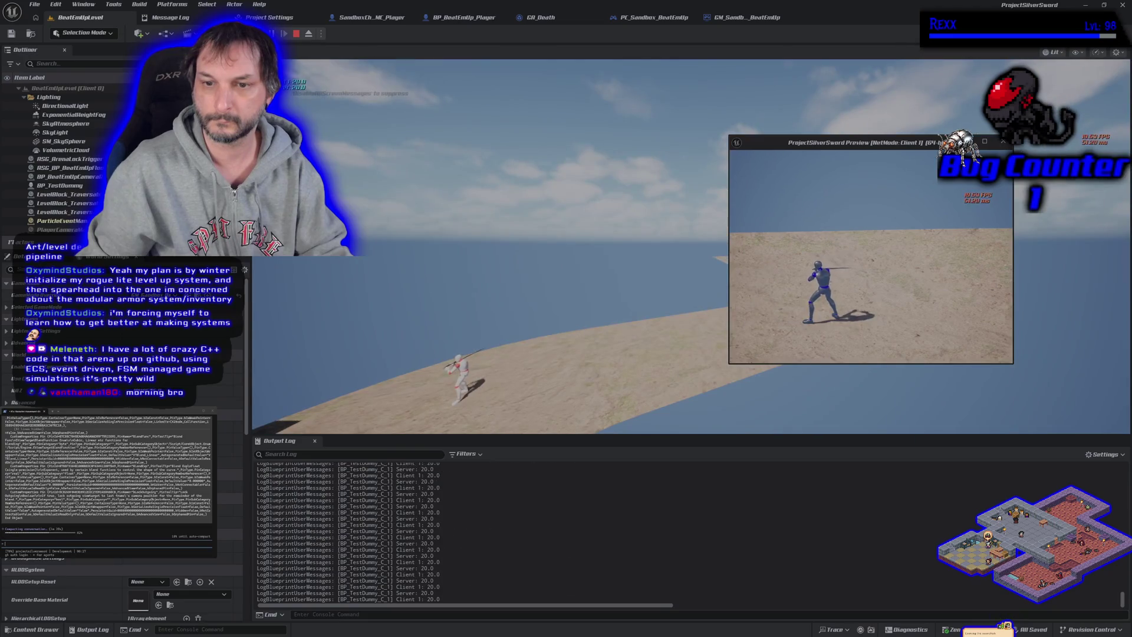
{"action": "key", "text": "Escape"}
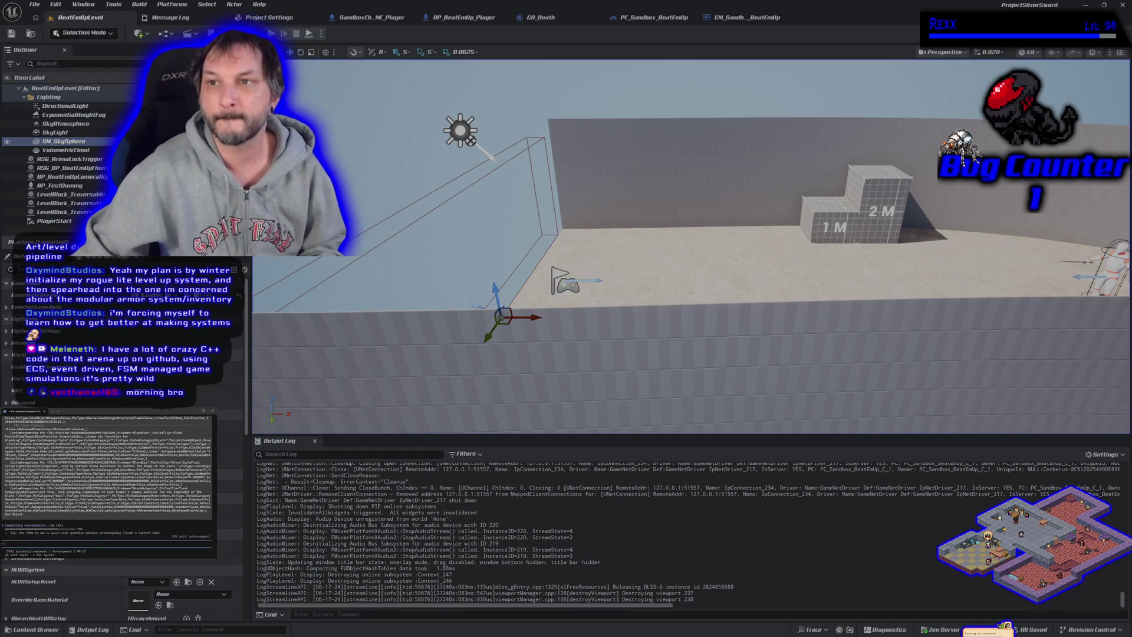
Zoom around the PC_Sandbox_BeatEmUp EventGraph, then bring up GM_Sandbox_BeatEmUp
{"action": "left_click", "coordinate": [655, 17]}
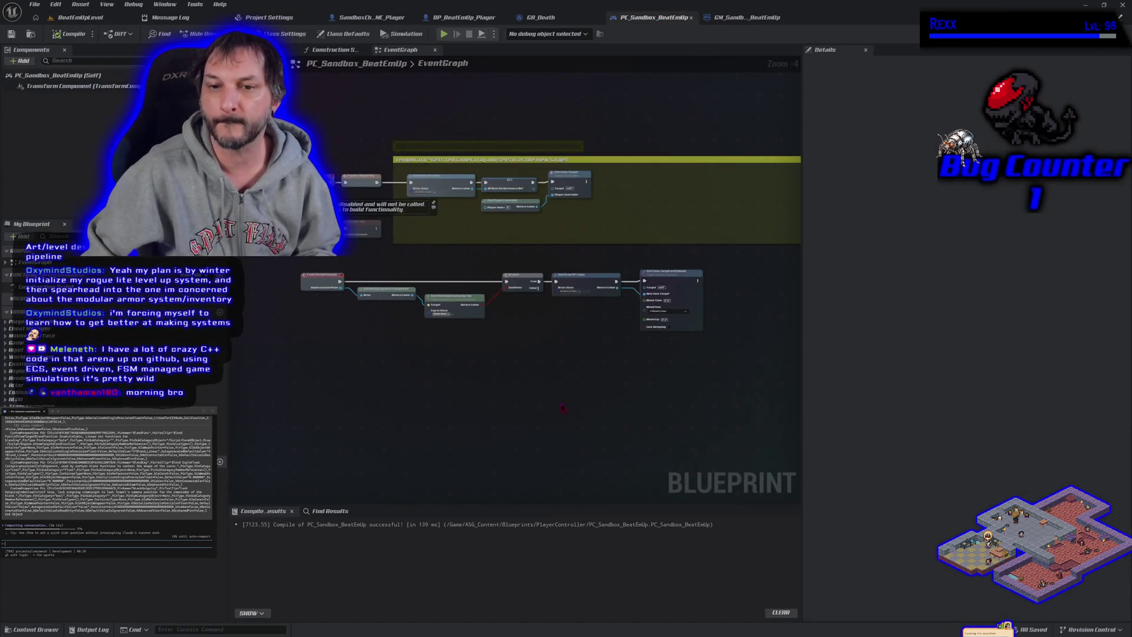
{"action": "scroll", "coordinate": [563, 408], "scroll_direction": "up", "scroll_amount": 1}
{"action": "scroll", "coordinate": [517, 396], "scroll_direction": "down", "scroll_amount": 1}
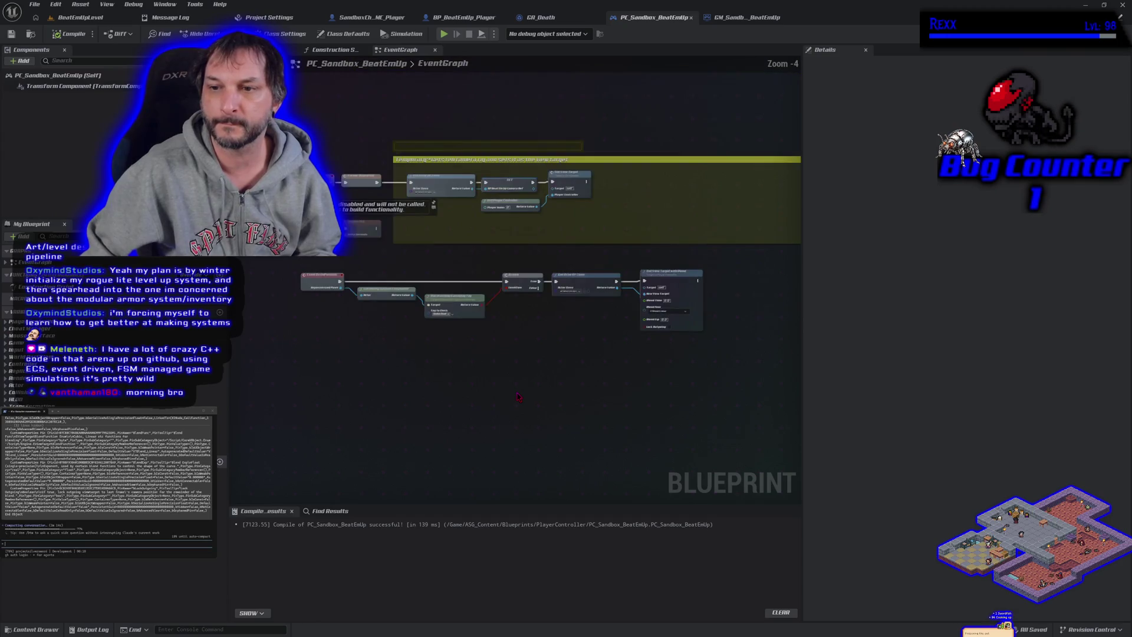
{"action": "scroll", "coordinate": [517, 396], "scroll_direction": "up", "scroll_amount": 1}
{"action": "scroll", "coordinate": [463, 384], "scroll_direction": "down", "scroll_amount": 1}
{"action": "scroll", "coordinate": [440, 393], "scroll_direction": "up", "scroll_amount": 1}
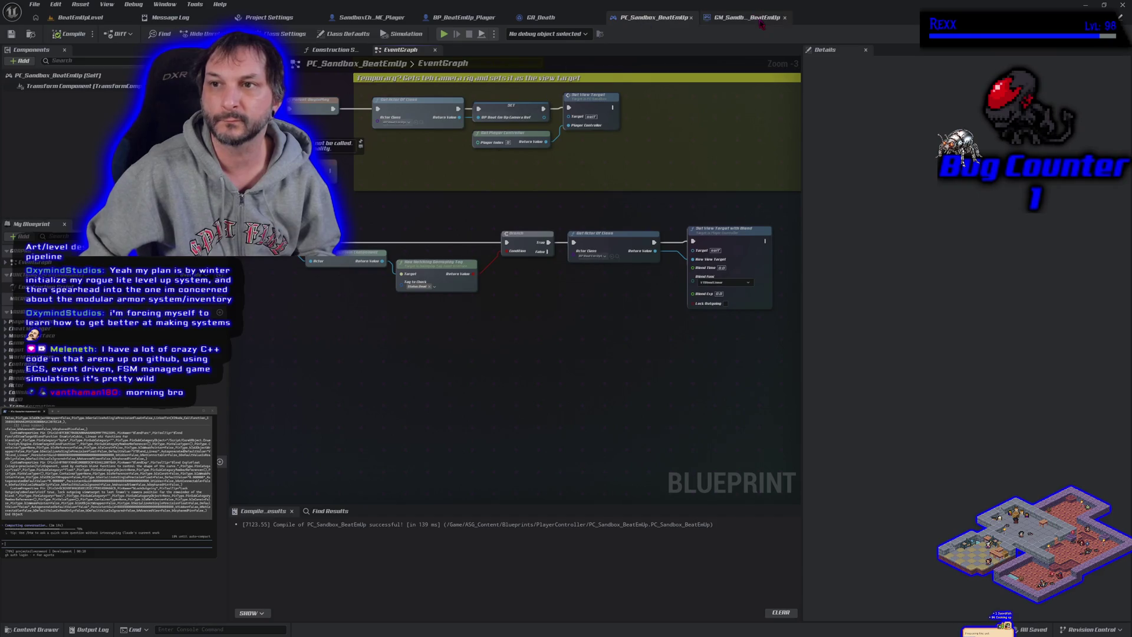
{"action": "left_click", "coordinate": [746, 17]}
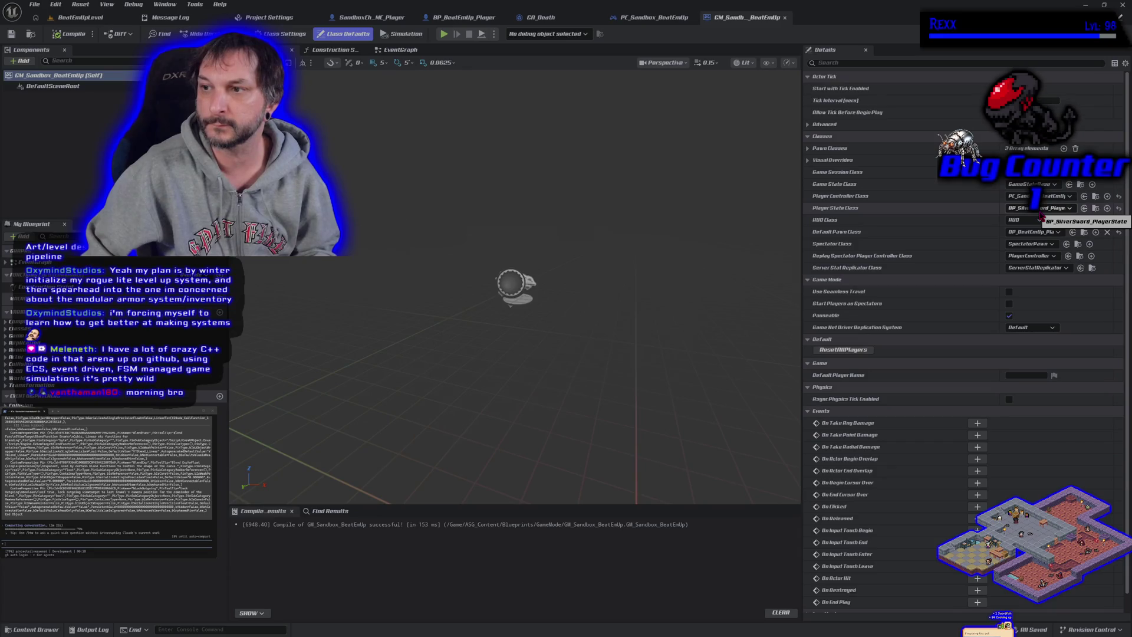
Locate the PC_Sandbox_BeatEmUp asset in the Content Browser and rename it PC_SilverSword_BeatEmUp
{"action": "left_click", "coordinate": [653, 18]}
{"action": "left_click", "coordinate": [31, 35]}
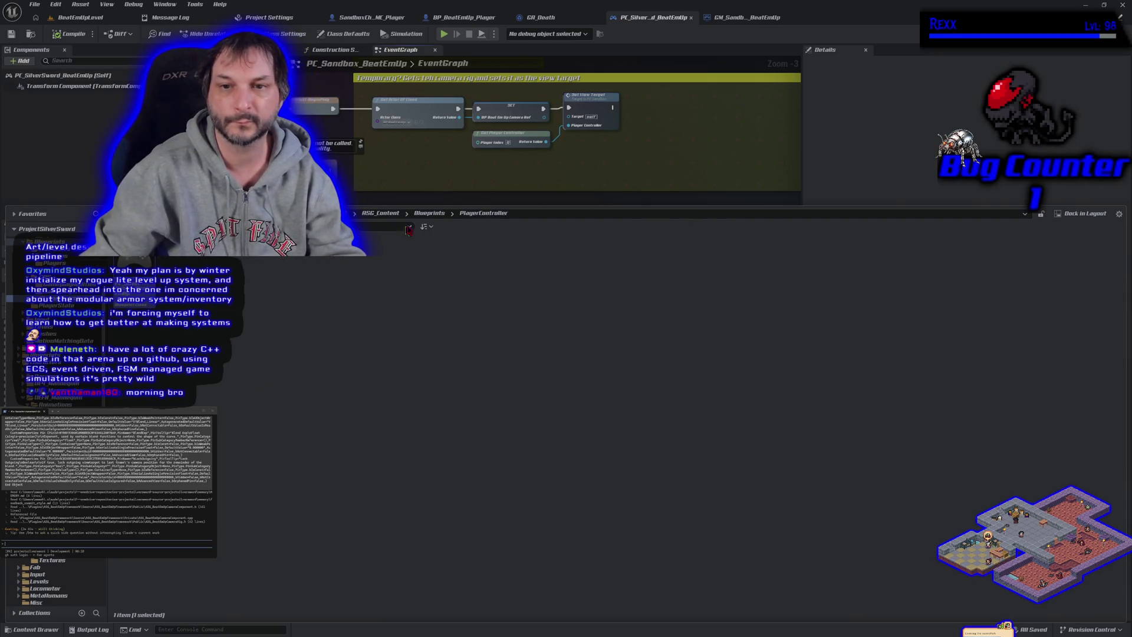
Rename GM_Sandbox_BeatEmUp in the GameMode folder to GM_SilverSword_BeatEmUp, accepting the warning
{"action": "left_click", "coordinate": [47, 270]}
{"action": "left_click", "coordinate": [135, 283]}
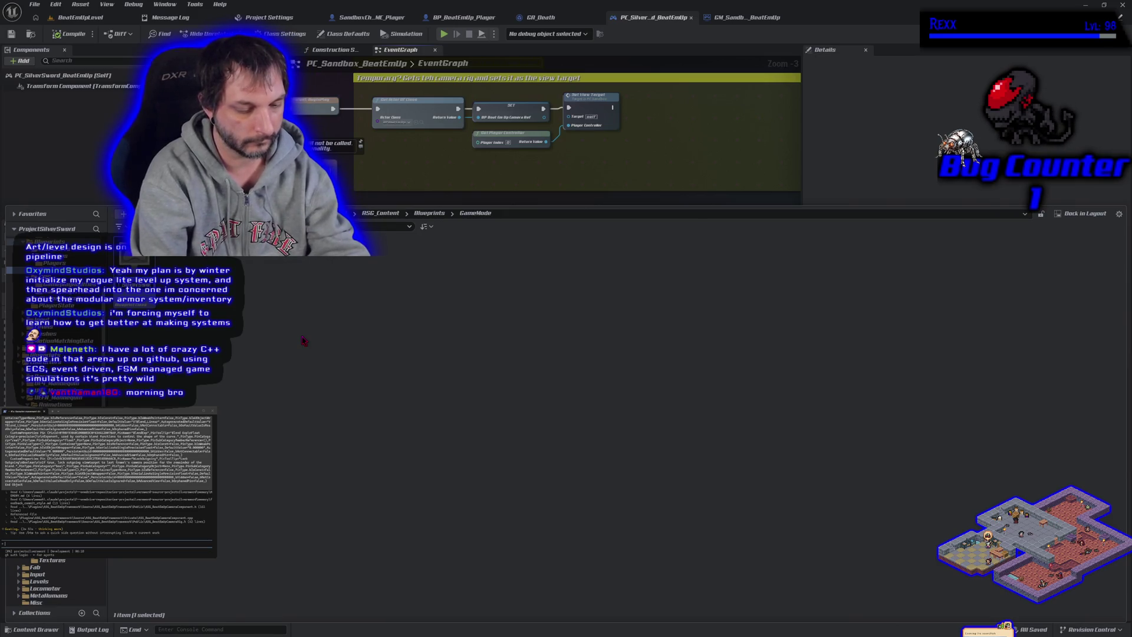
{"action": "key", "text": "Return"}
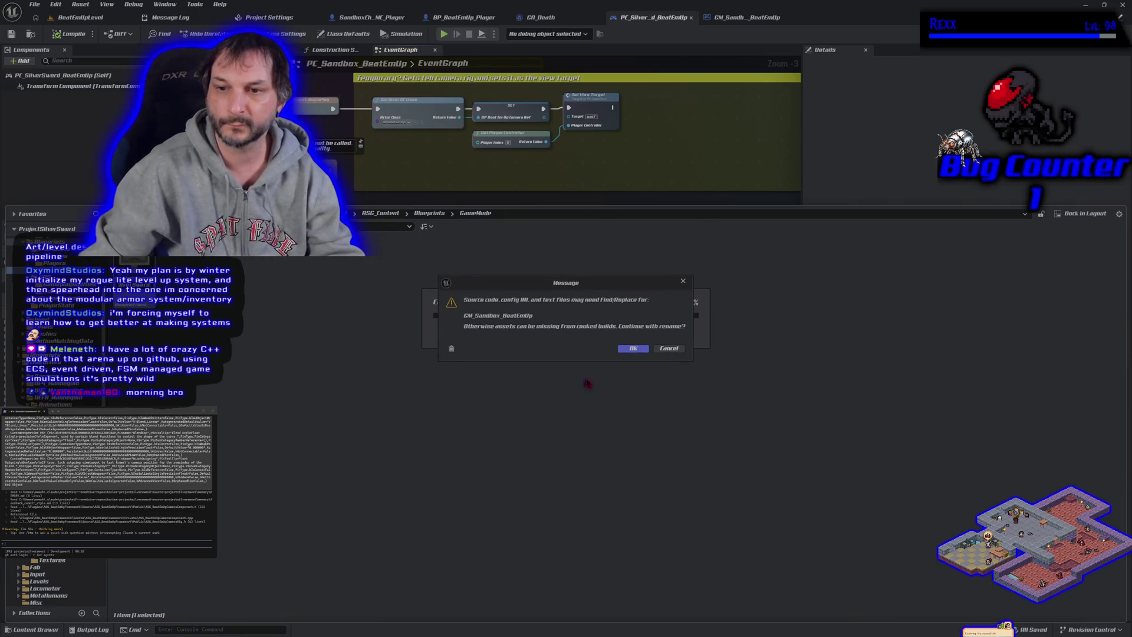
{"action": "left_click", "coordinate": [632, 349]}
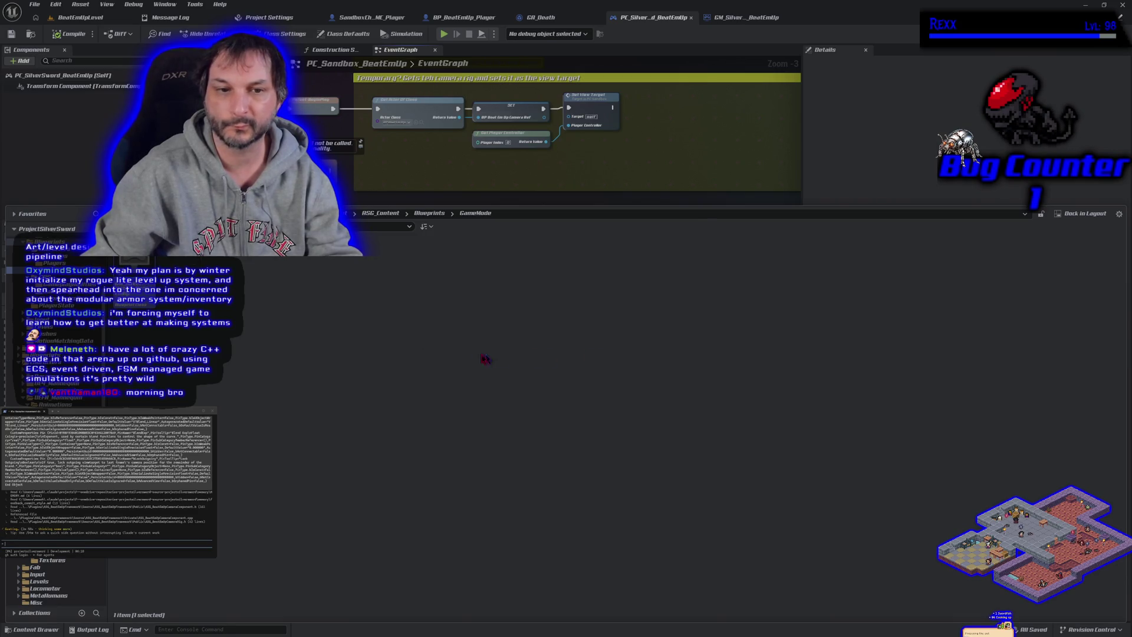
Update redirector references on the main content folder, then reopen the game mode editor
{"action": "scroll", "coordinate": [54, 581], "scroll_direction": "down", "scroll_amount": 5}
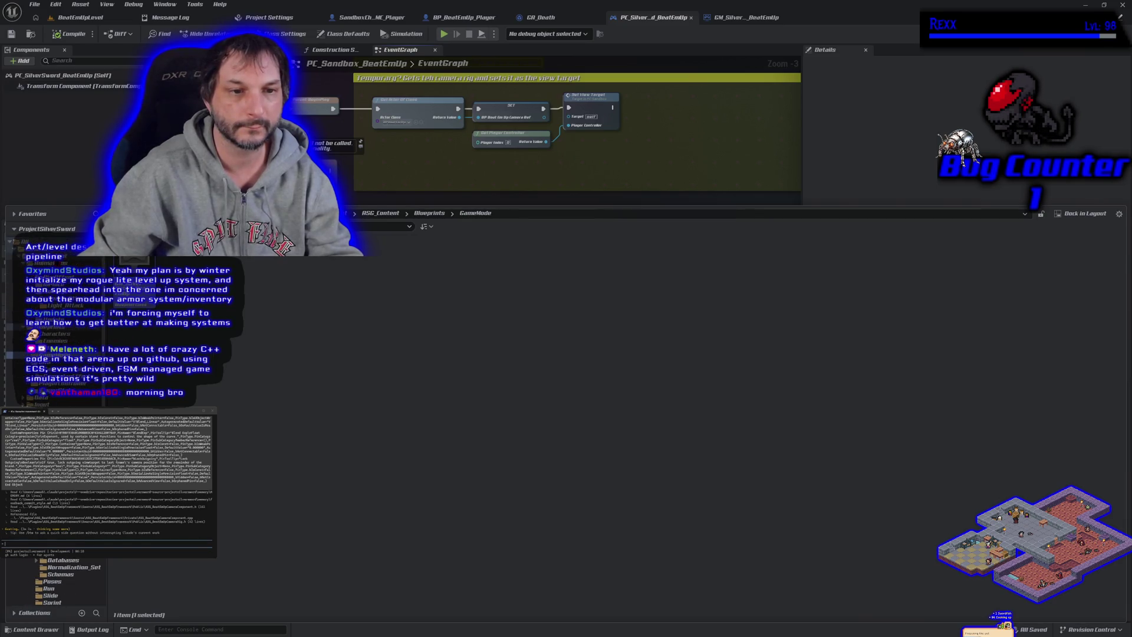
{"action": "left_click", "coordinate": [59, 249]}
{"action": "right_click", "coordinate": [57, 251]}
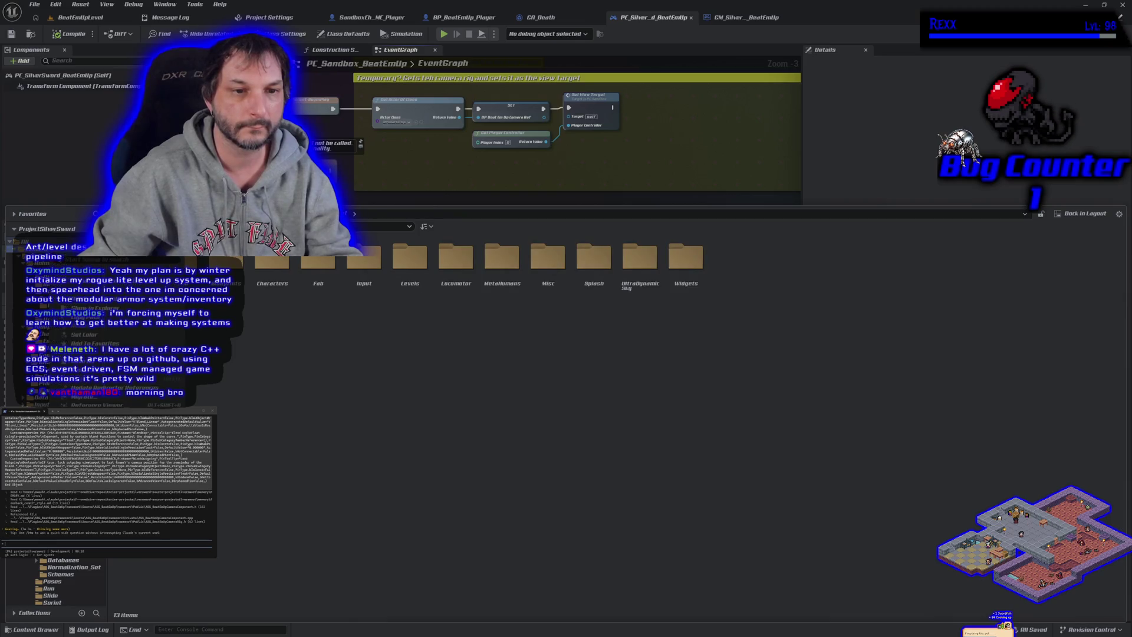
{"action": "left_click", "coordinate": [118, 387]}
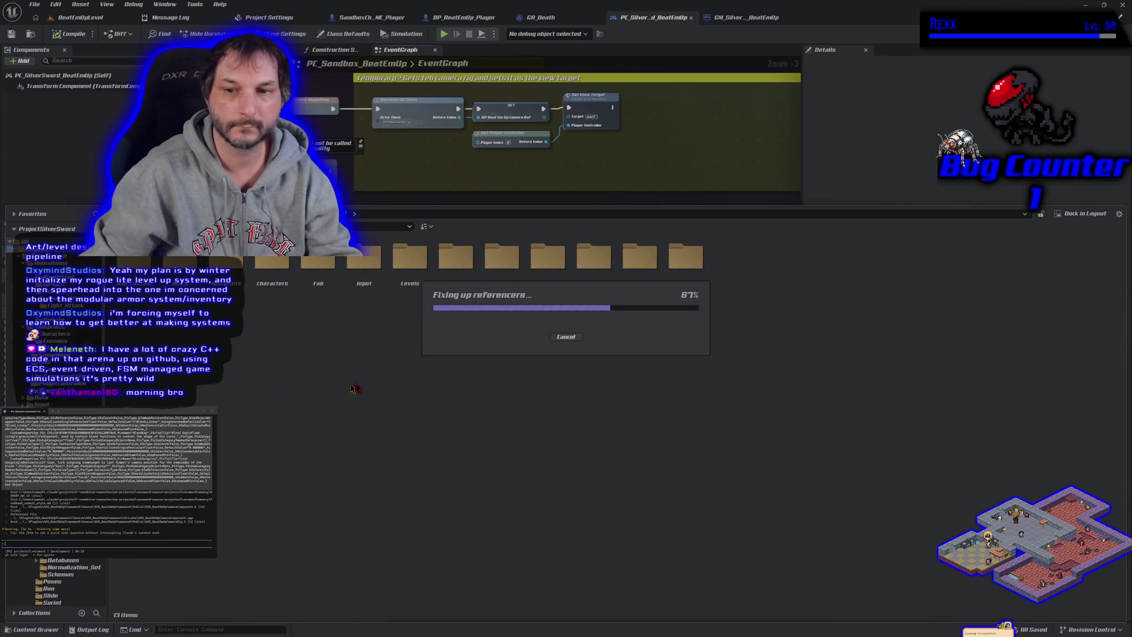
{"action": "left_click", "coordinate": [449, 491]}
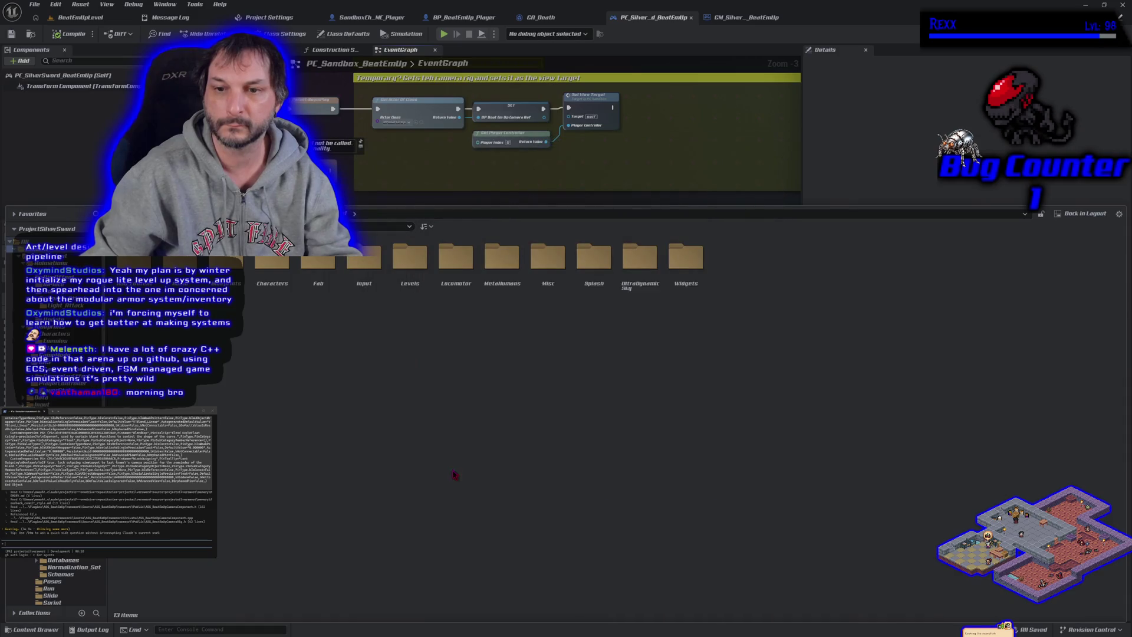
{"action": "left_click", "coordinate": [745, 17]}
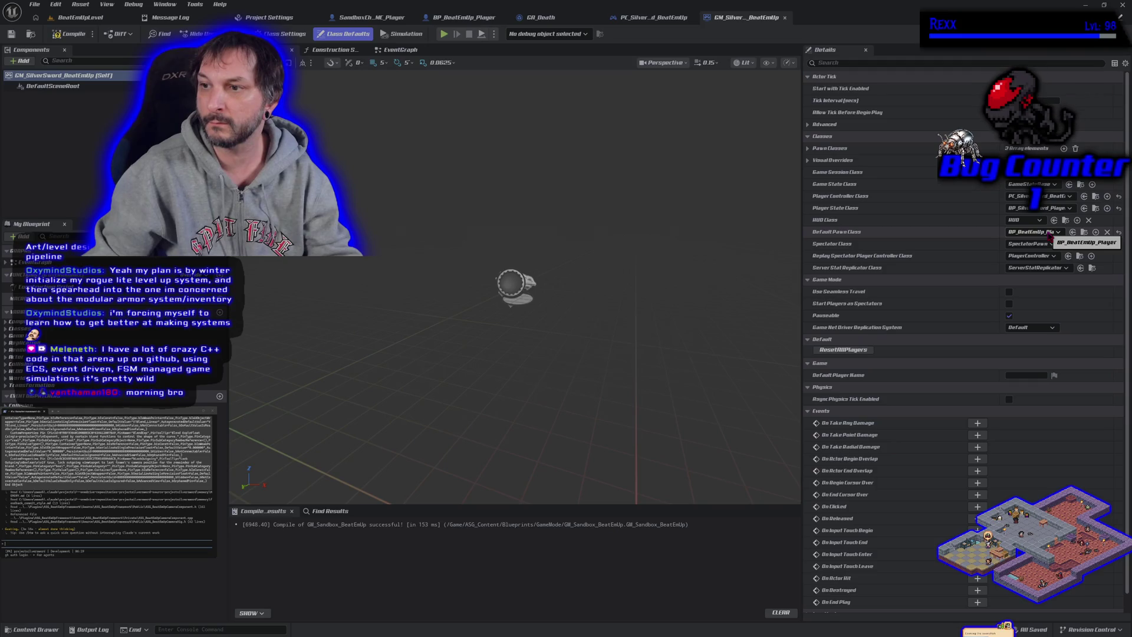
Give the player blueprint in Characters > Players its SilverSword name, then browse back to Enemies
{"action": "left_click", "coordinate": [1083, 232]}
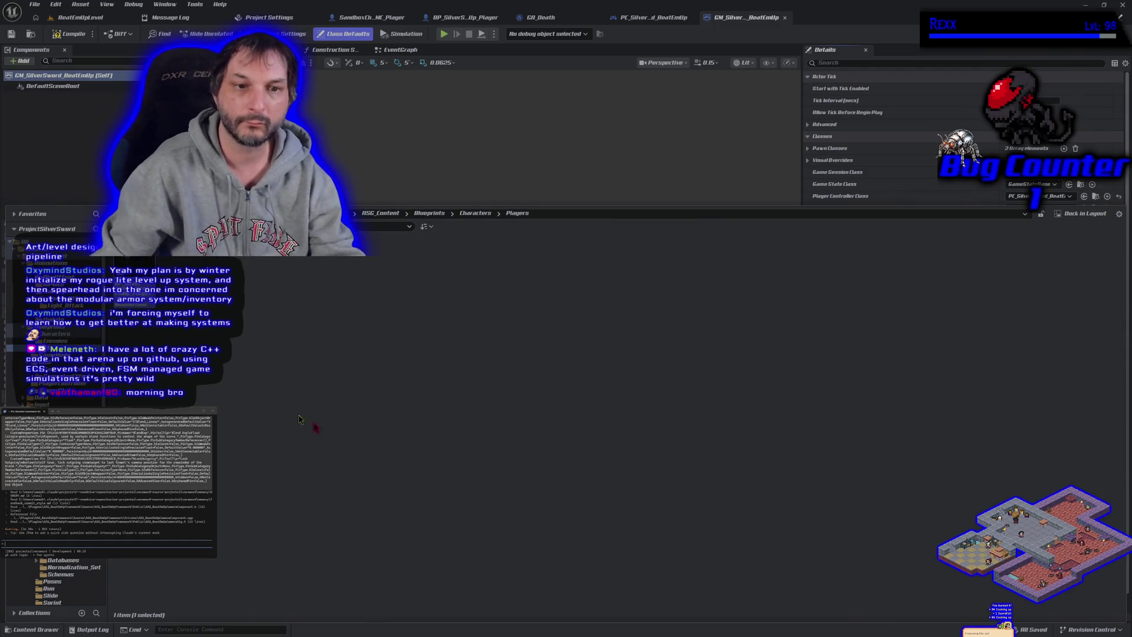
{"action": "left_click", "coordinate": [59, 340]}
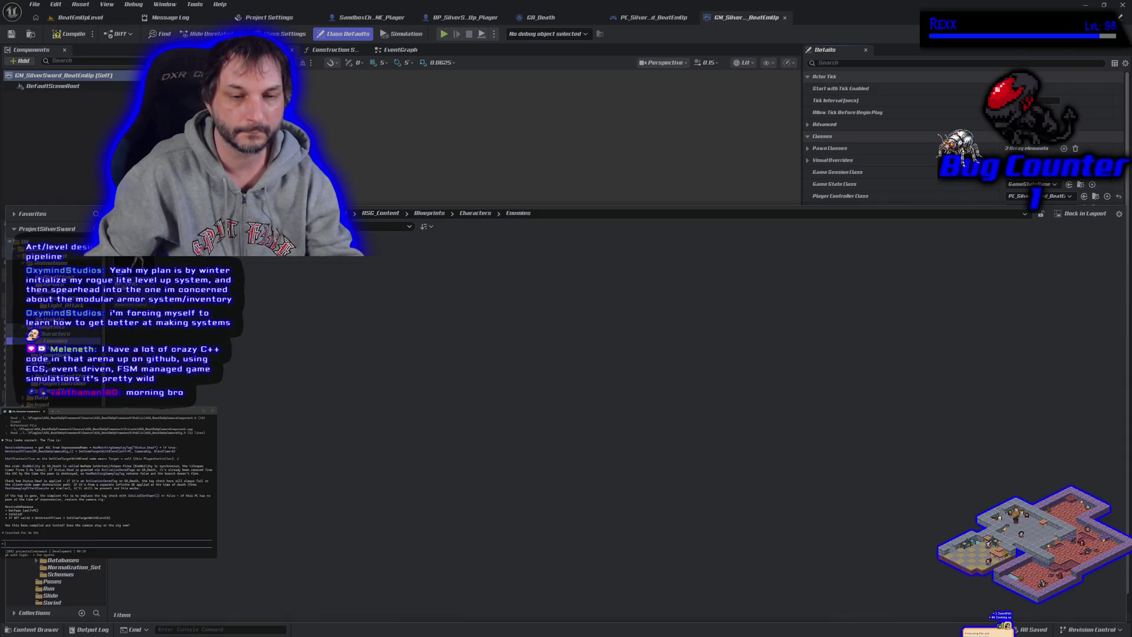
{"action": "left_click", "coordinate": [56, 334]}
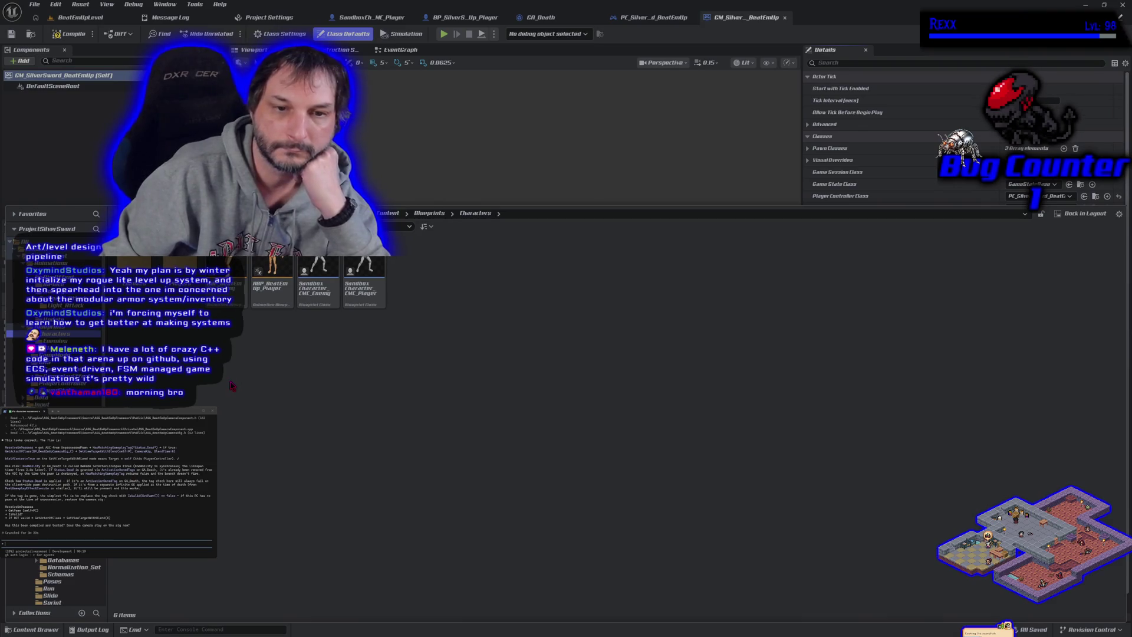
{"action": "double_click", "coordinate": [180, 292]}
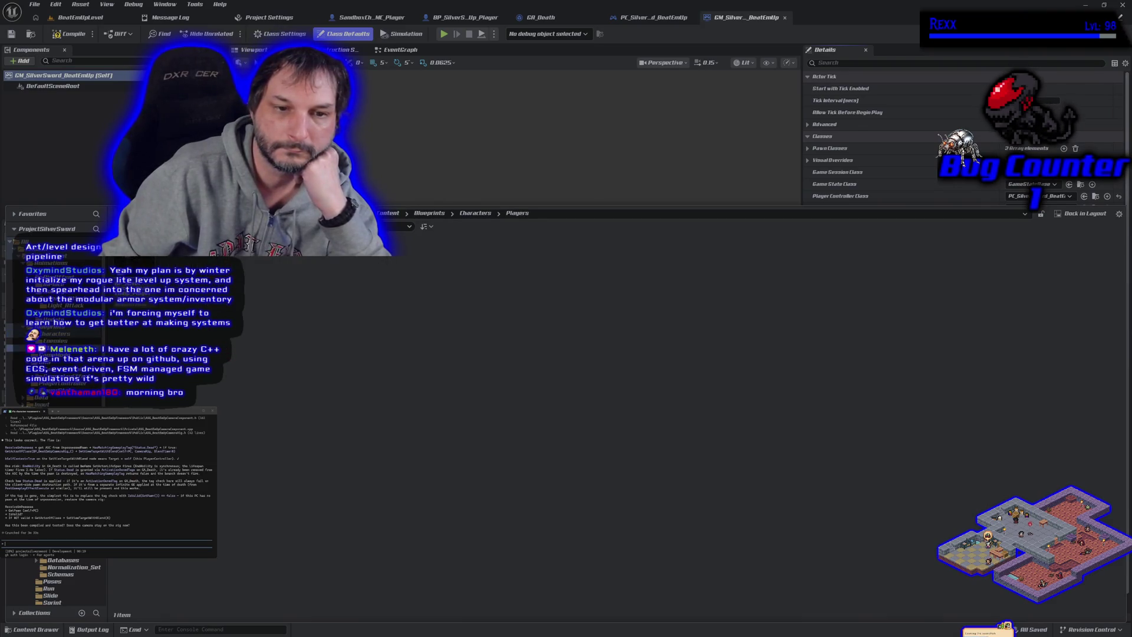
{"action": "key", "text": "alt+Left"}
{"action": "double_click", "coordinate": [142, 292]}
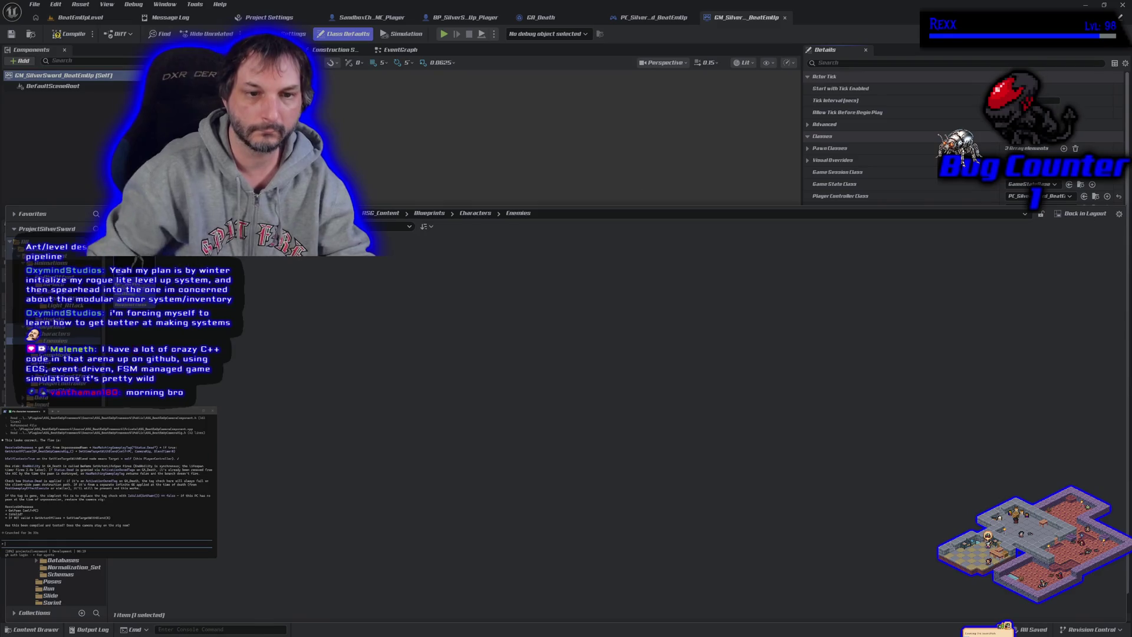
Select the player character asset, clear the selection, go up to Blueprints, and show the player controller EventGraph
{"action": "left_click", "coordinate": [475, 213]}
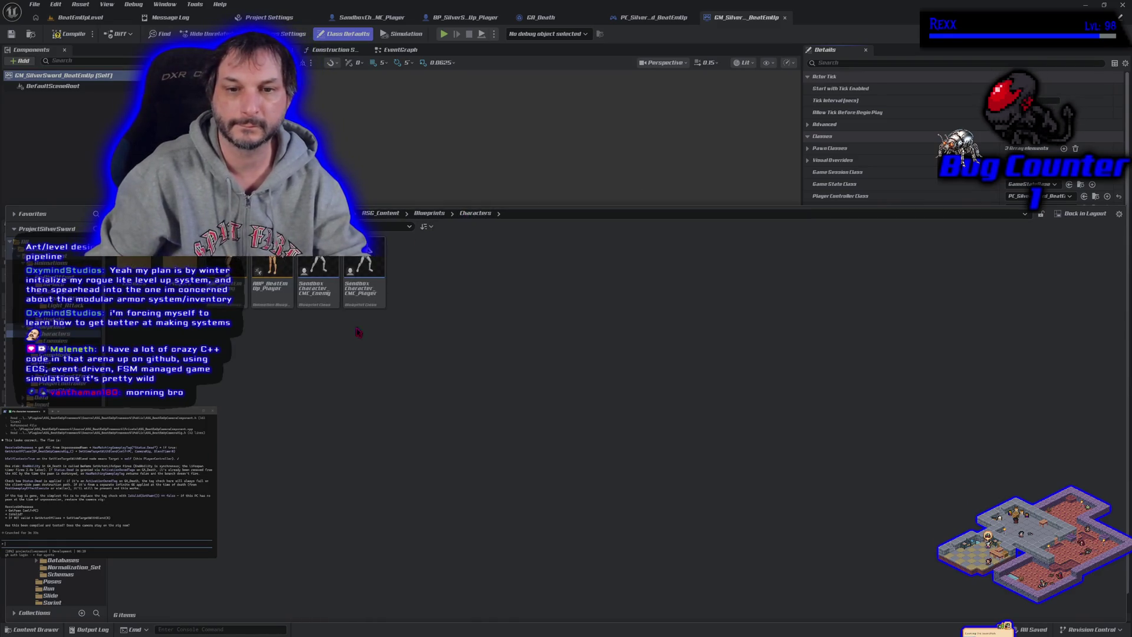
{"action": "left_click", "coordinate": [56, 340]}
{"action": "left_click", "coordinate": [53, 348]}
{"action": "left_click", "coordinate": [133, 283]}
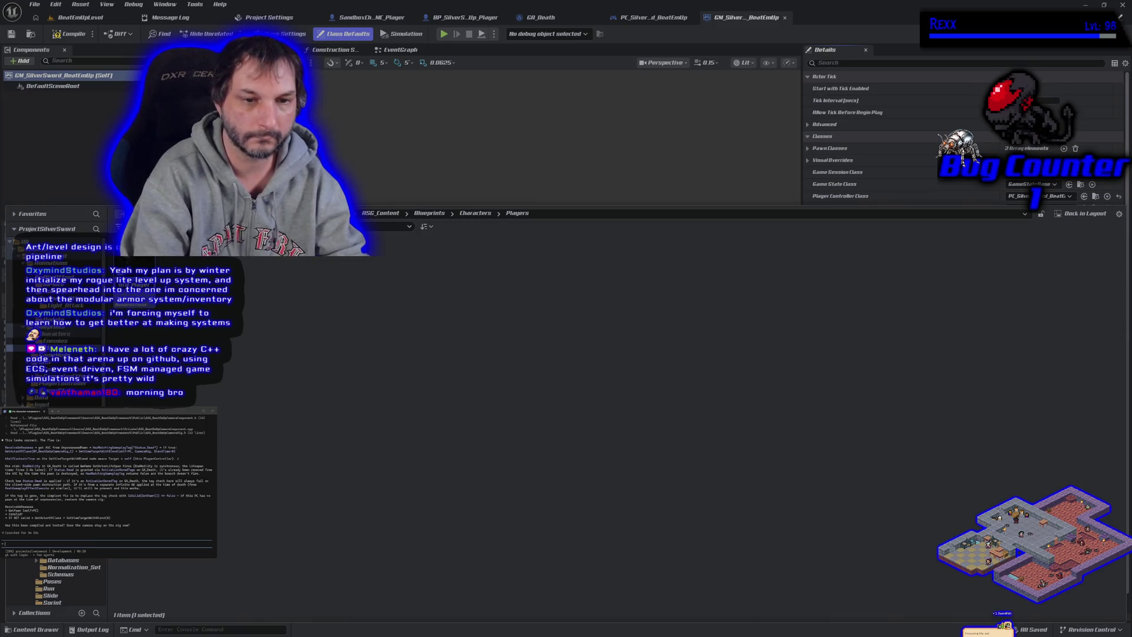
{"action": "key", "text": "Escape"}
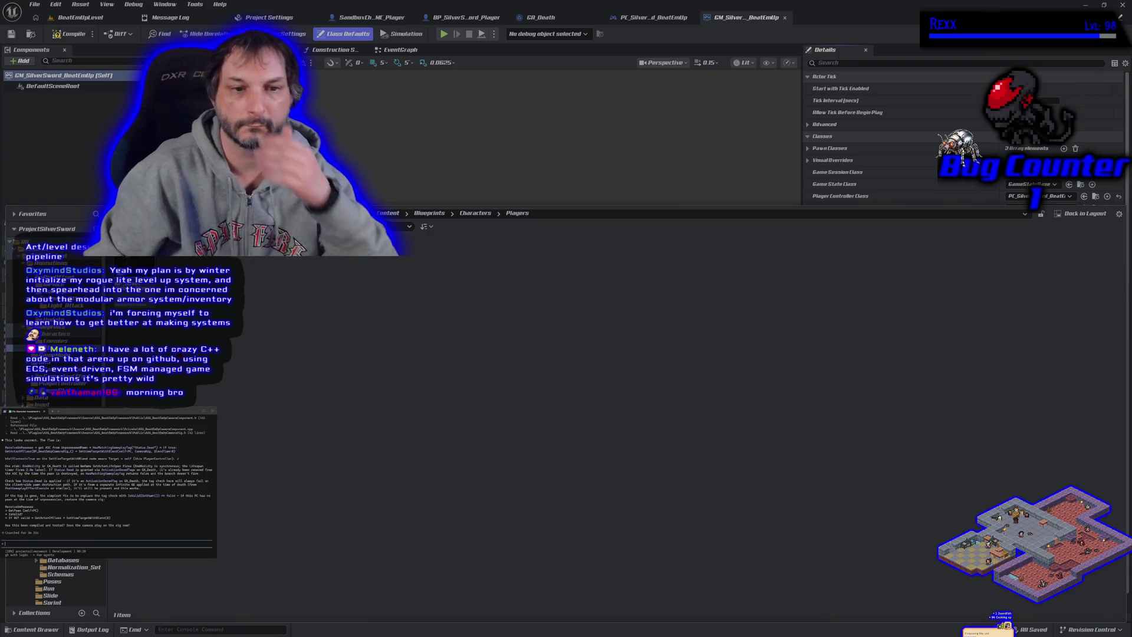
{"action": "left_click", "coordinate": [436, 215]}
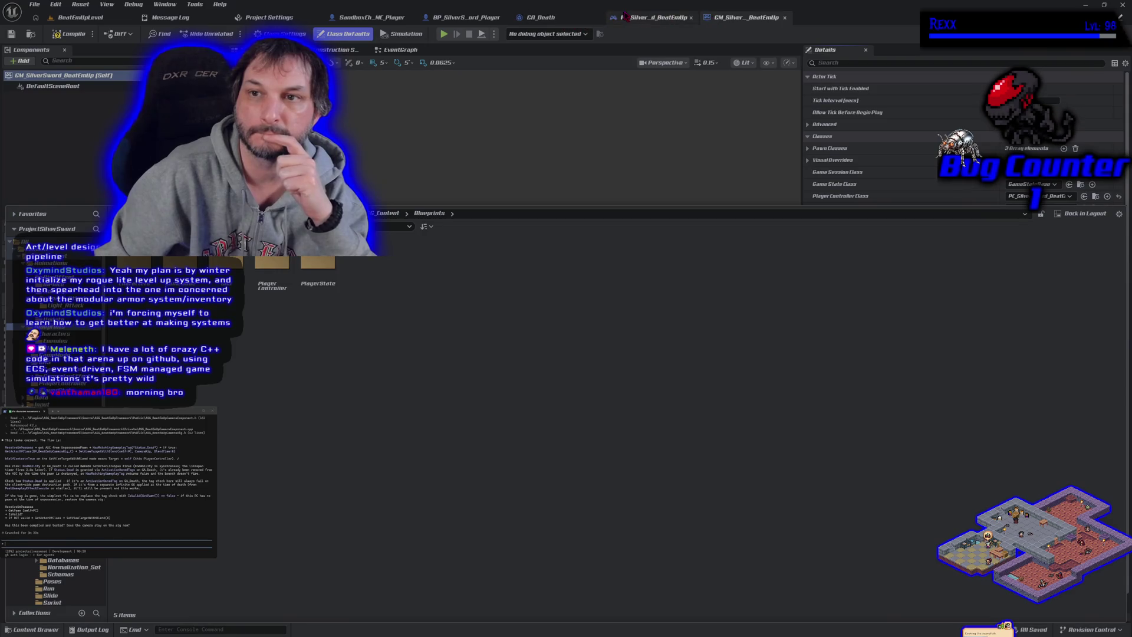
{"action": "left_click", "coordinate": [653, 17]}
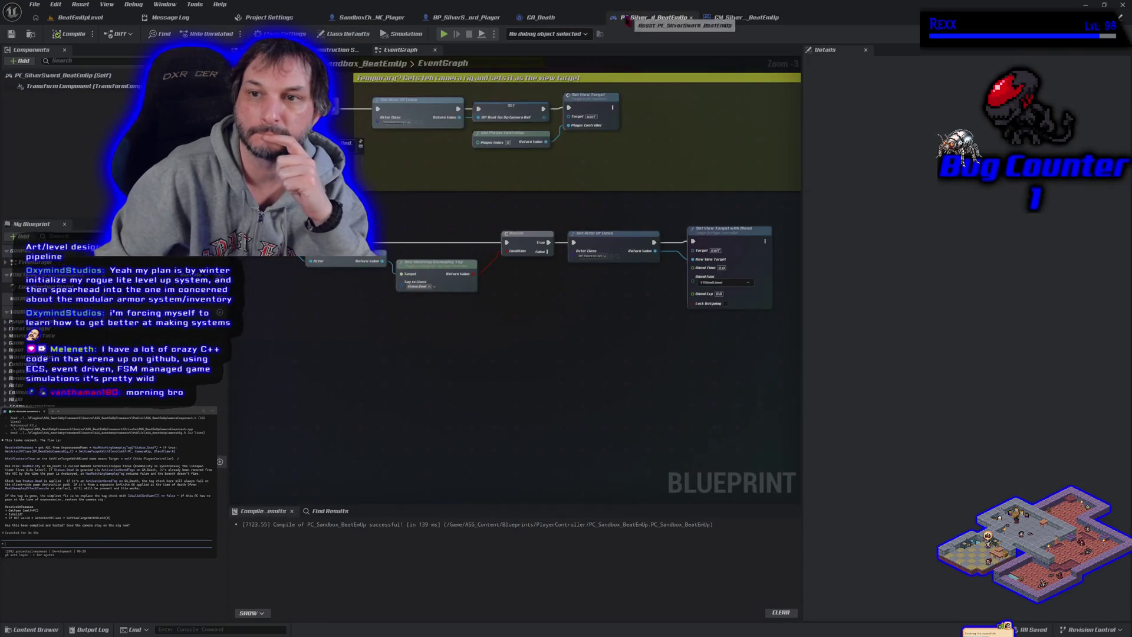
Put a breakpoint on the Set View Target with Blend node
{"action": "left_click", "coordinate": [609, 241]}
{"action": "left_click", "coordinate": [720, 237]}
{"action": "key", "text": "F9"}
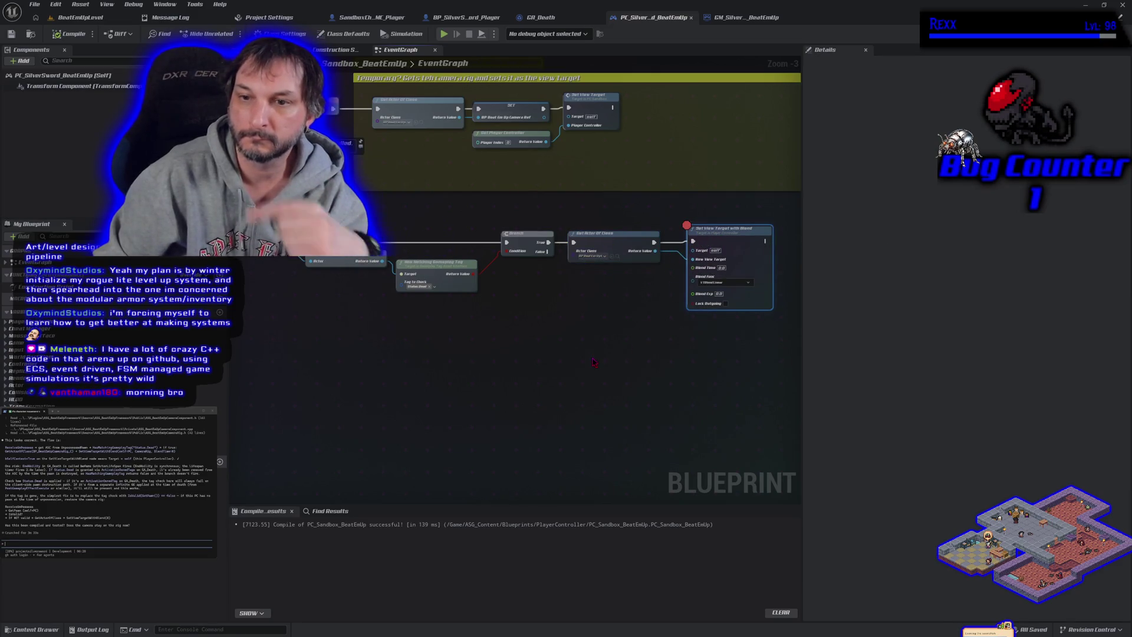
Play BeatEmUpLevel until the breakpoint hits, resume, then stop the play session
{"action": "left_click", "coordinate": [108, 19]}
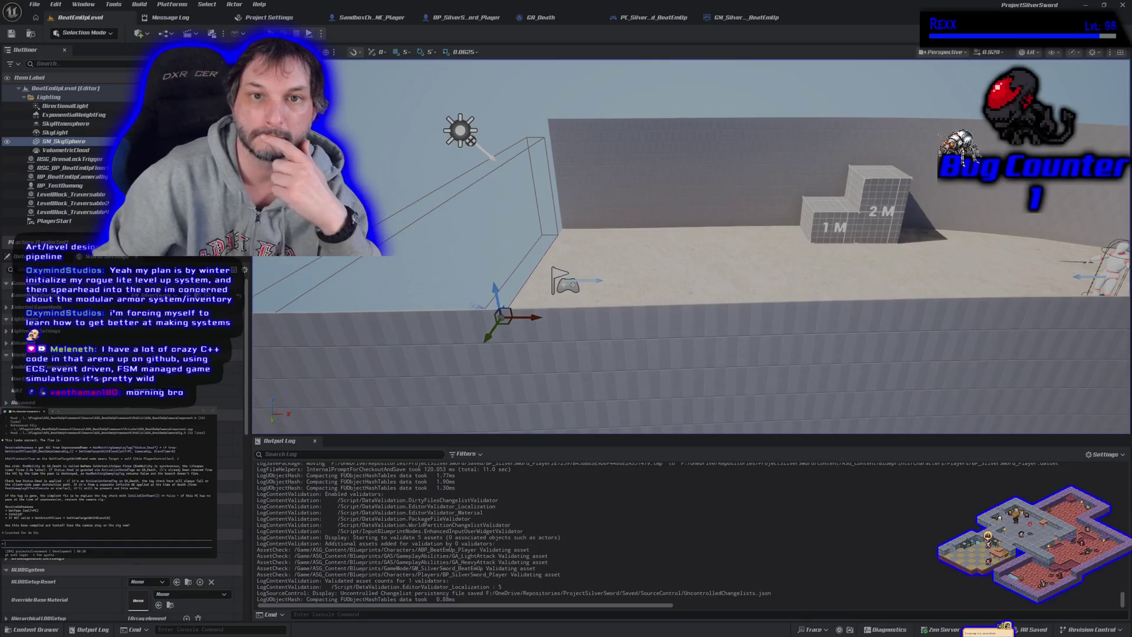
{"action": "key", "text": "alt+p"}
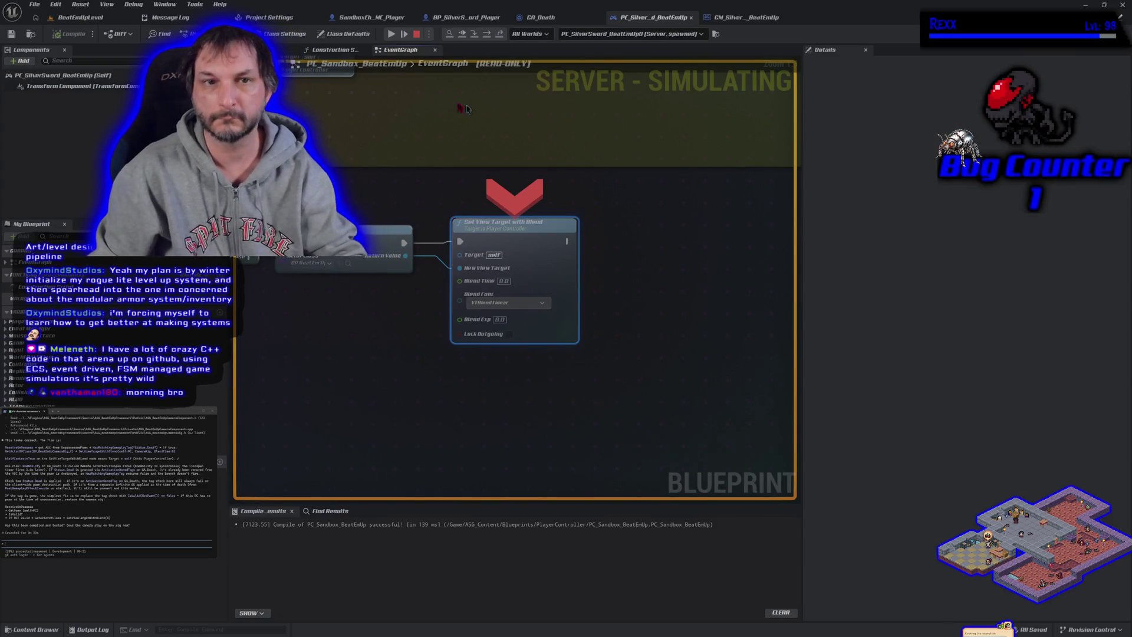
{"action": "left_click", "coordinate": [83, 17]}
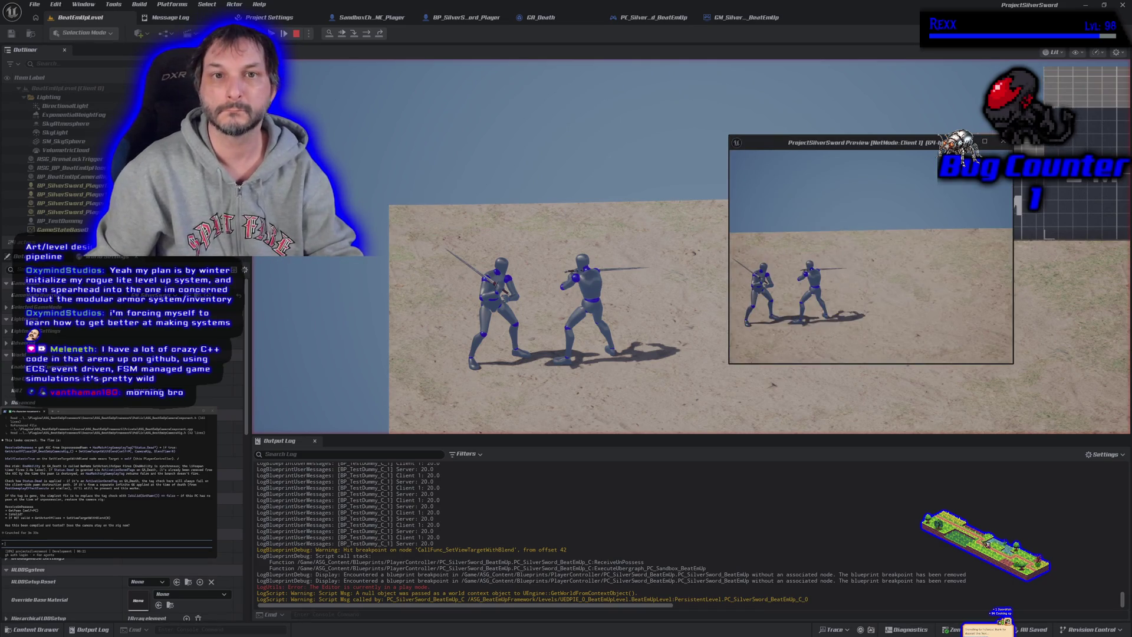
{"action": "left_click", "coordinate": [283, 33]}
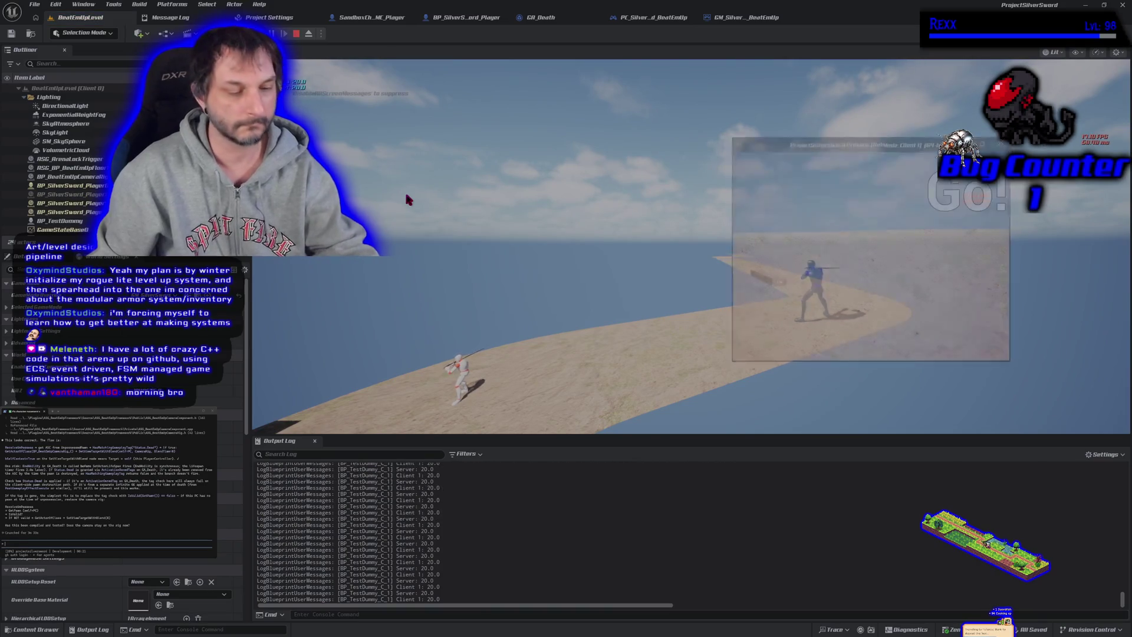
{"action": "key", "text": "Escape"}
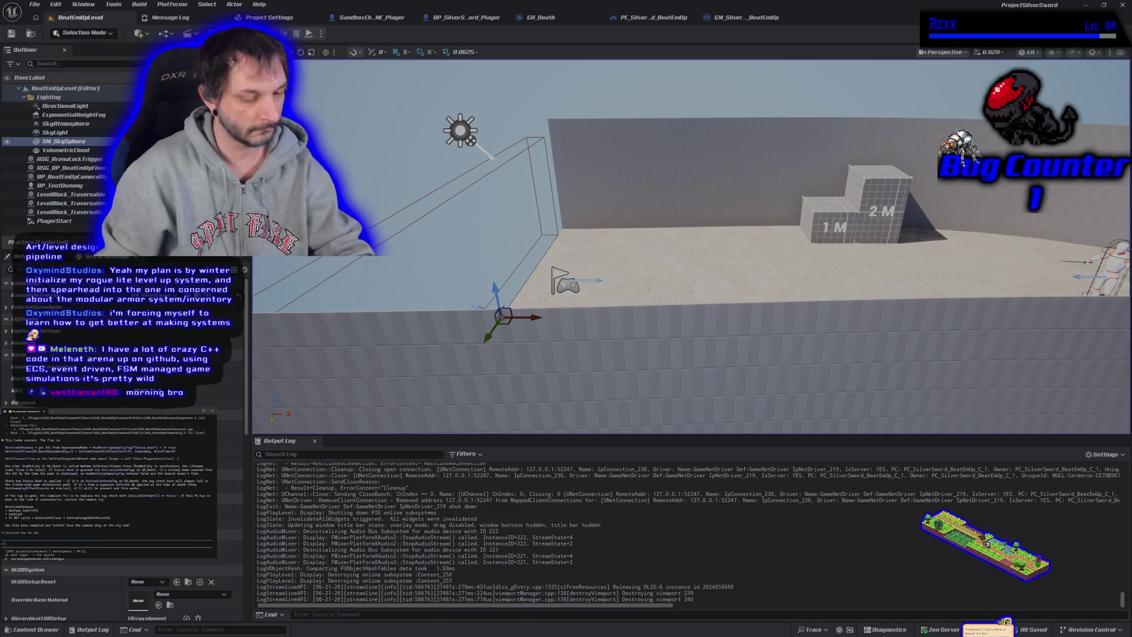
Submit the '/clear fixpoint' camera-bug note and bring up the GM_SilverSword_BeatEmUp game mode
{"action": "type", "text": "/clear fix"}
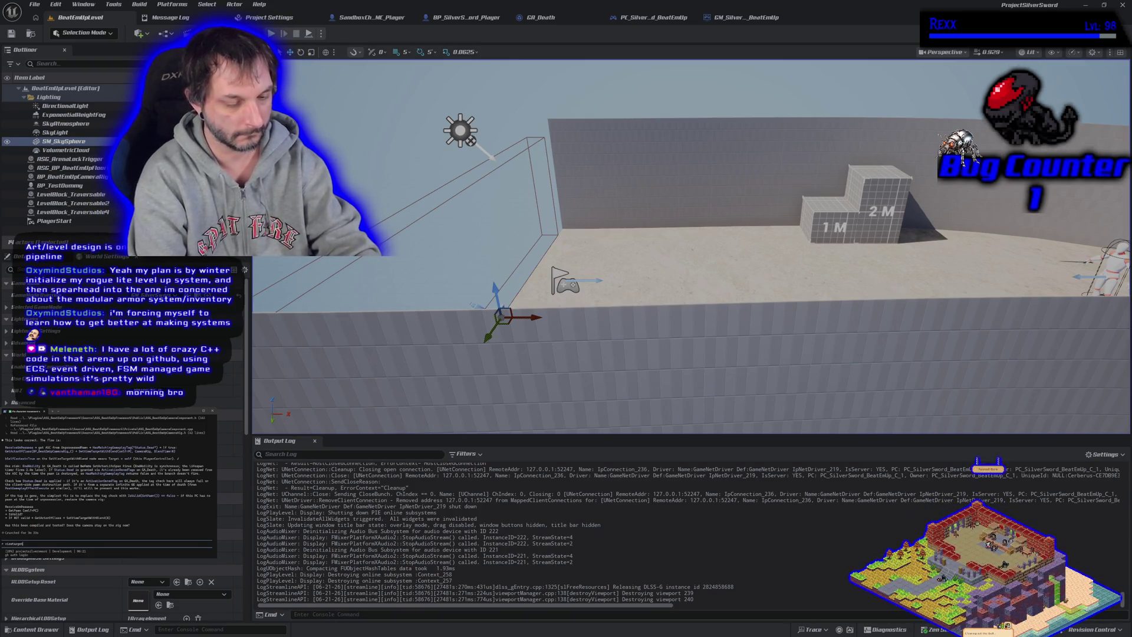
{"action": "type", "text": "point but camera still sets t"}
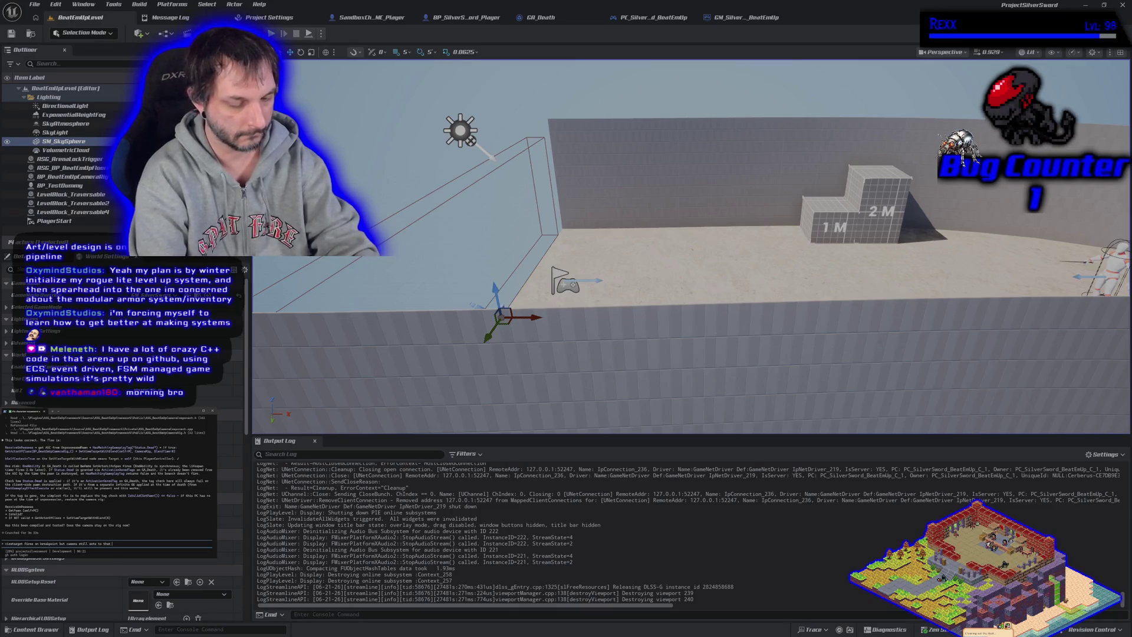
{"action": "type", "text": "ot"}
{"action": "key", "text": "Return"}
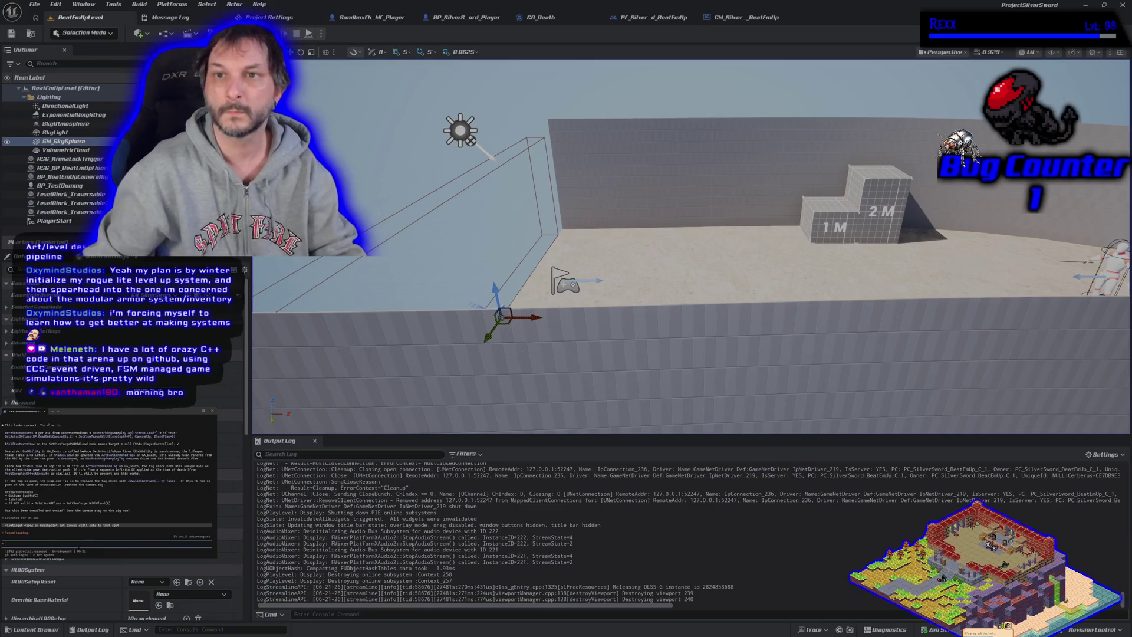
{"action": "left_click", "coordinate": [722, 18]}
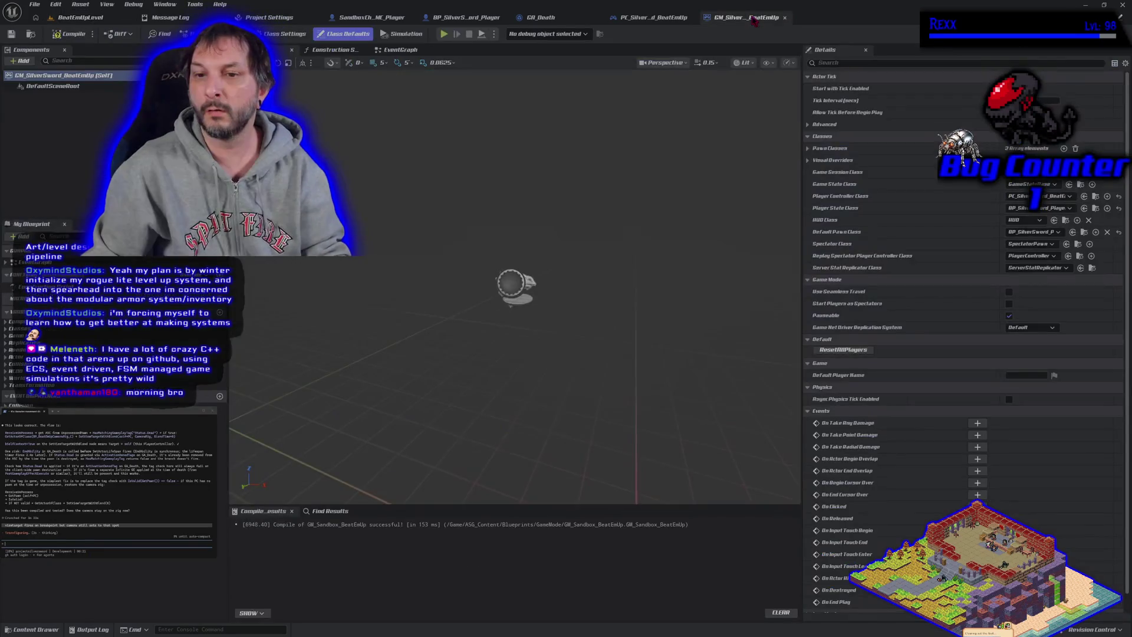
Inspect the player controller's Branch and Get Actor Of Class nodes, then show the level's Blueprints folder
{"action": "left_click", "coordinate": [651, 18]}
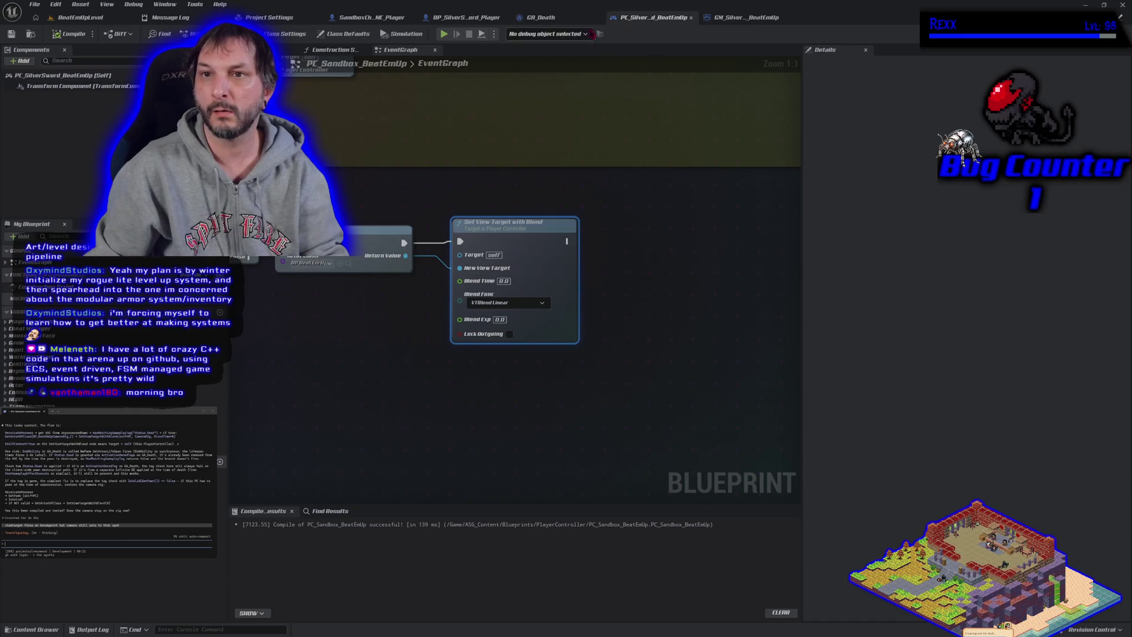
{"action": "left_click", "coordinate": [560, 17]}
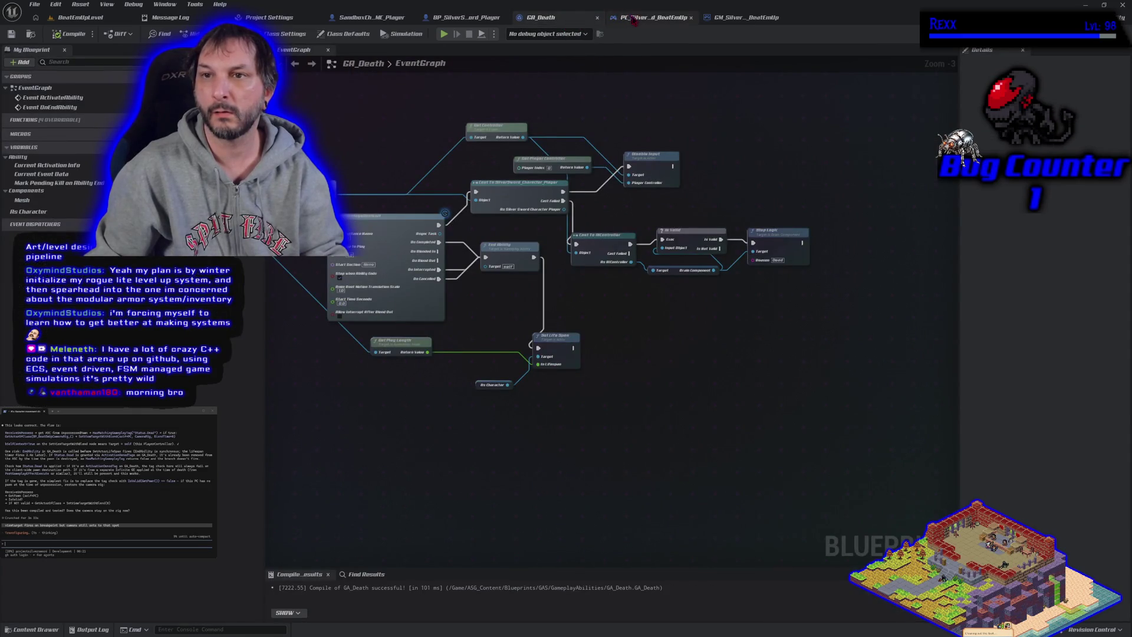
{"action": "left_click", "coordinate": [637, 19]}
{"action": "left_click_drag", "start_coordinate": [383, 336], "coordinate": [548, 348]}
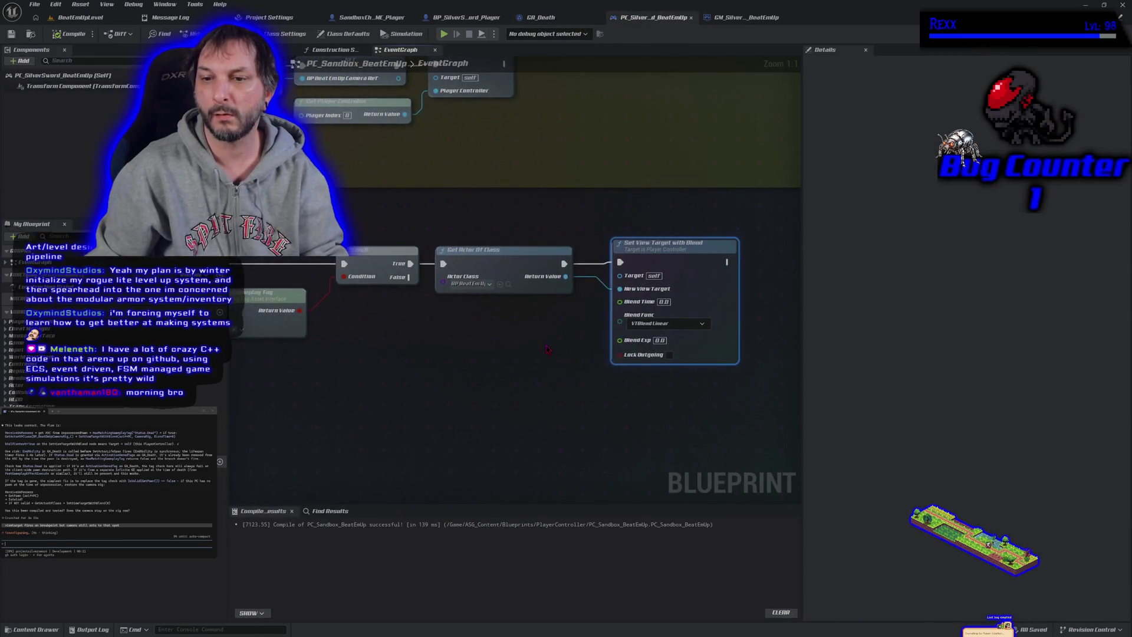
{"action": "scroll", "coordinate": [547, 349], "scroll_direction": "down", "scroll_amount": 1}
{"action": "scroll", "coordinate": [547, 349], "scroll_direction": "down", "scroll_amount": 2}
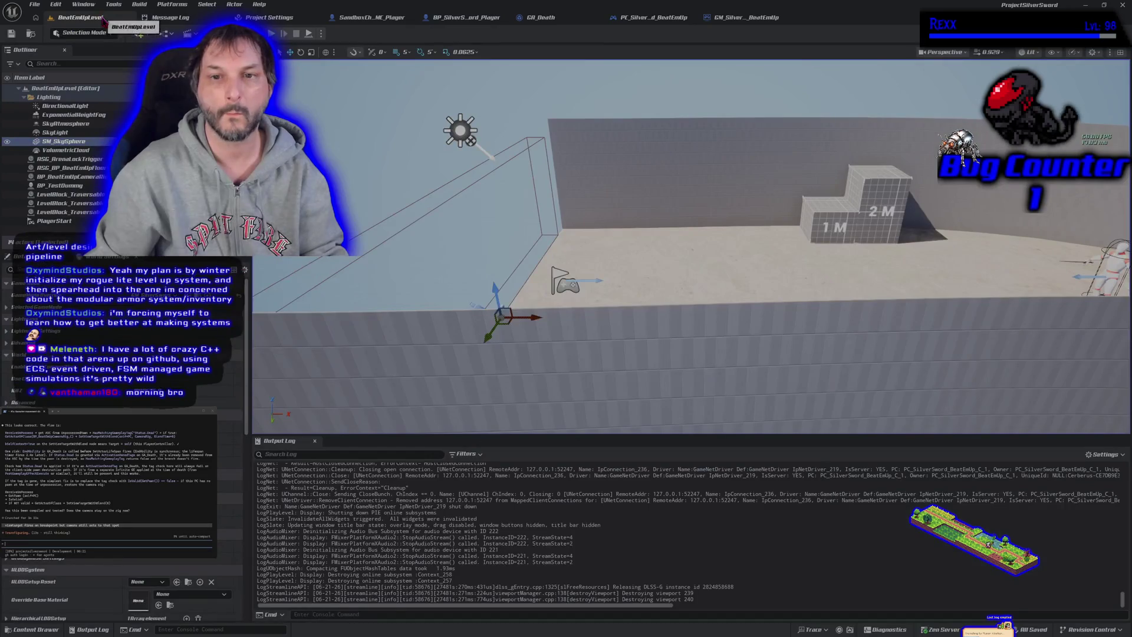
{"action": "left_click", "coordinate": [81, 17]}
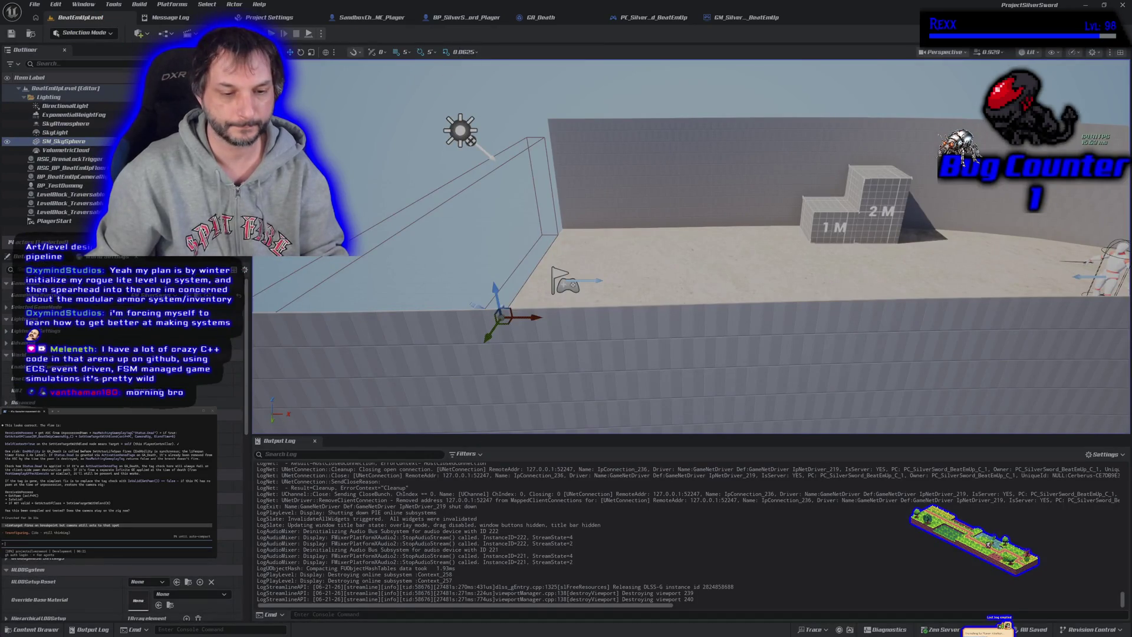
{"action": "left_click", "coordinate": [20, 631]}
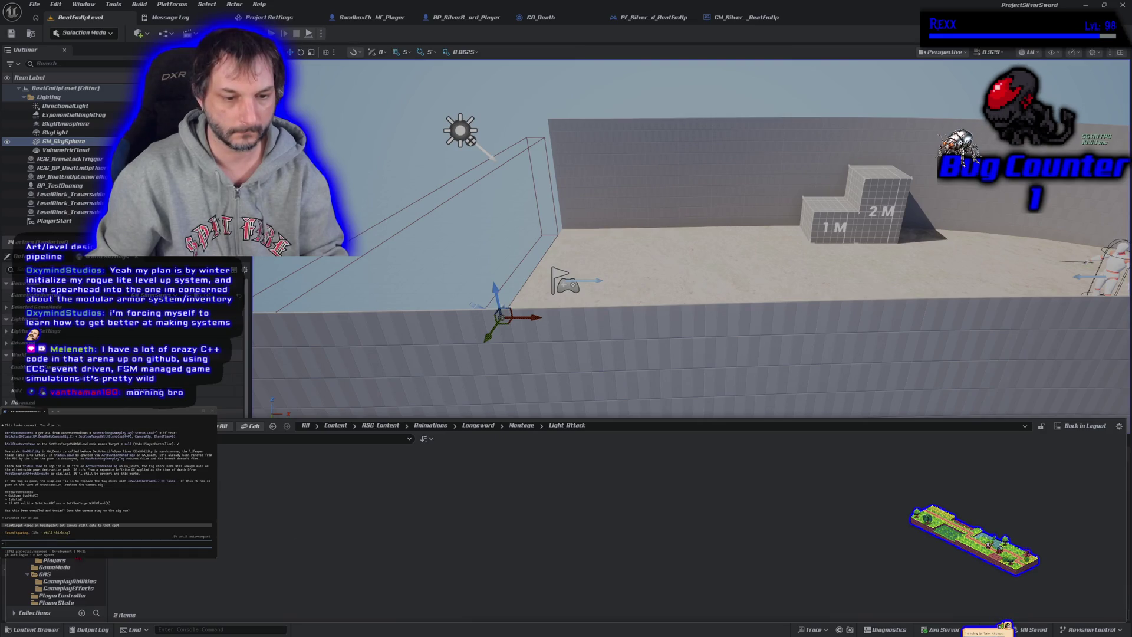
Open GA_HeavyAttack and GA_LightAttack from GAS > GameplayAbilities and pan through the light attack graph
{"action": "left_click", "coordinate": [62, 582]}
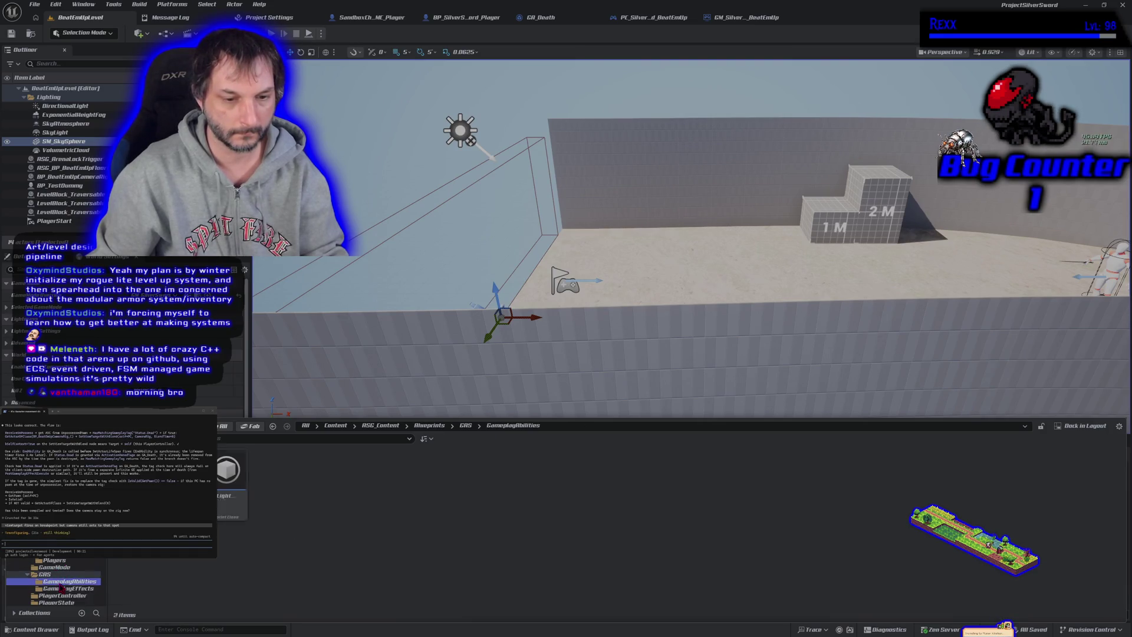
{"action": "left_click", "coordinate": [222, 485]}
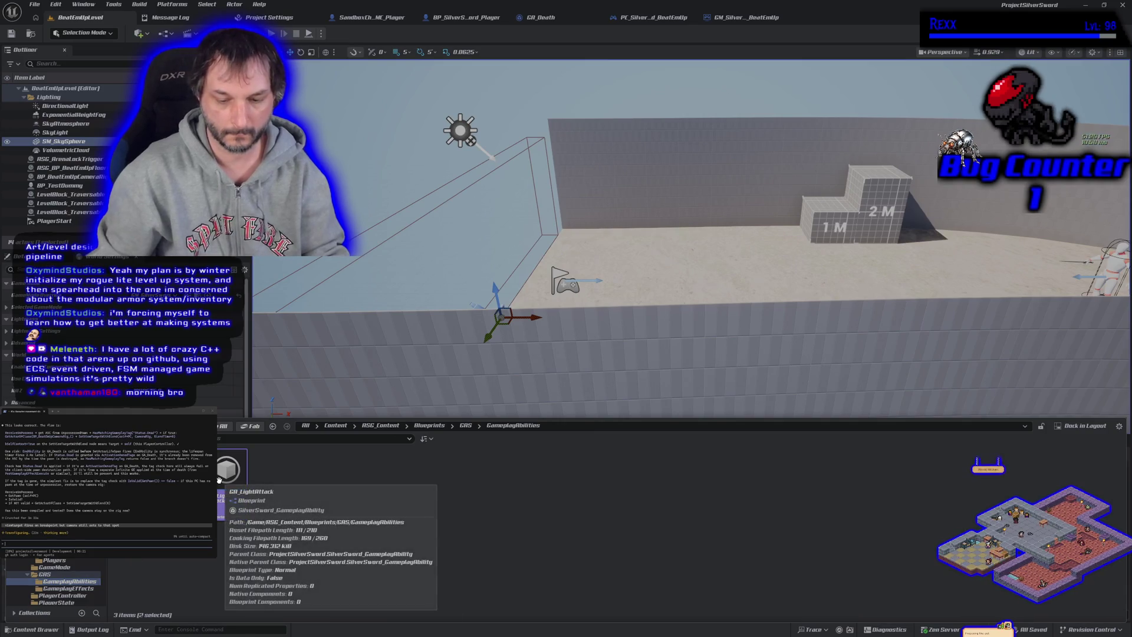
{"action": "double_click", "coordinate": [222, 485]}
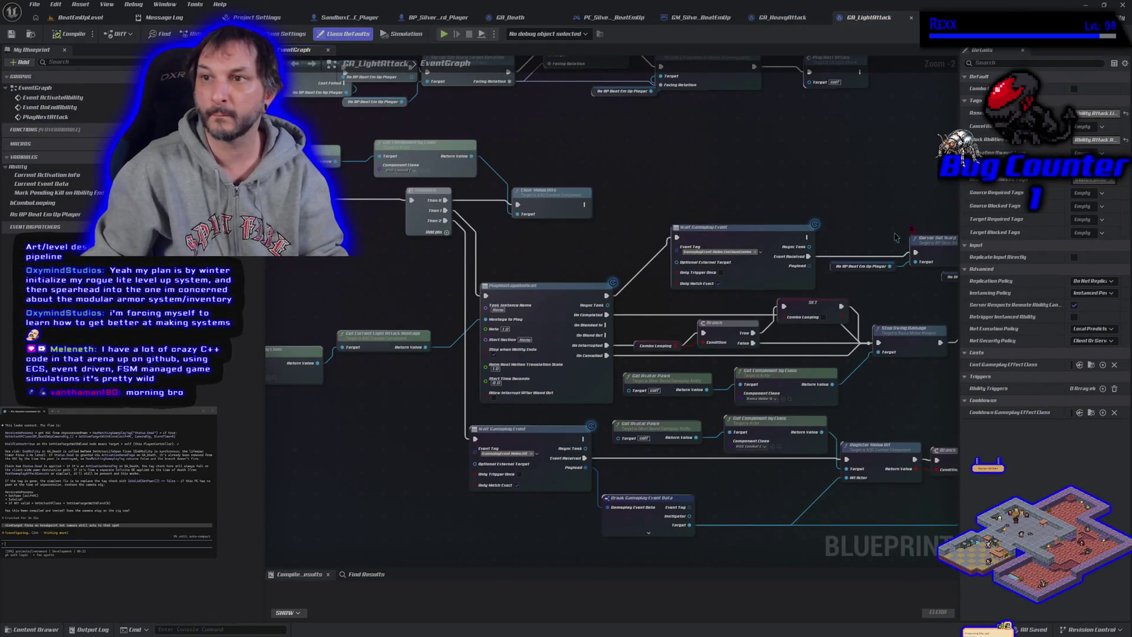
{"action": "mouse_move", "coordinate": [780, 169]}
{"action": "left_mouse_down"}
{"action": "mouse_move", "coordinate": [522, 90]}
{"action": "mouse_move", "coordinate": [671, 246]}
{"action": "mouse_move", "coordinate": [585, 120]}
{"action": "mouse_move", "coordinate": [353, 158]}
{"action": "mouse_move", "coordinate": [463, 296]}
{"action": "mouse_move", "coordinate": [826, 269]}
{"action": "mouse_move", "coordinate": [804, 202]}
{"action": "left_mouse_up"}
{"action": "scroll", "coordinate": [735, 176], "scroll_direction": "down", "scroll_amount": 1}
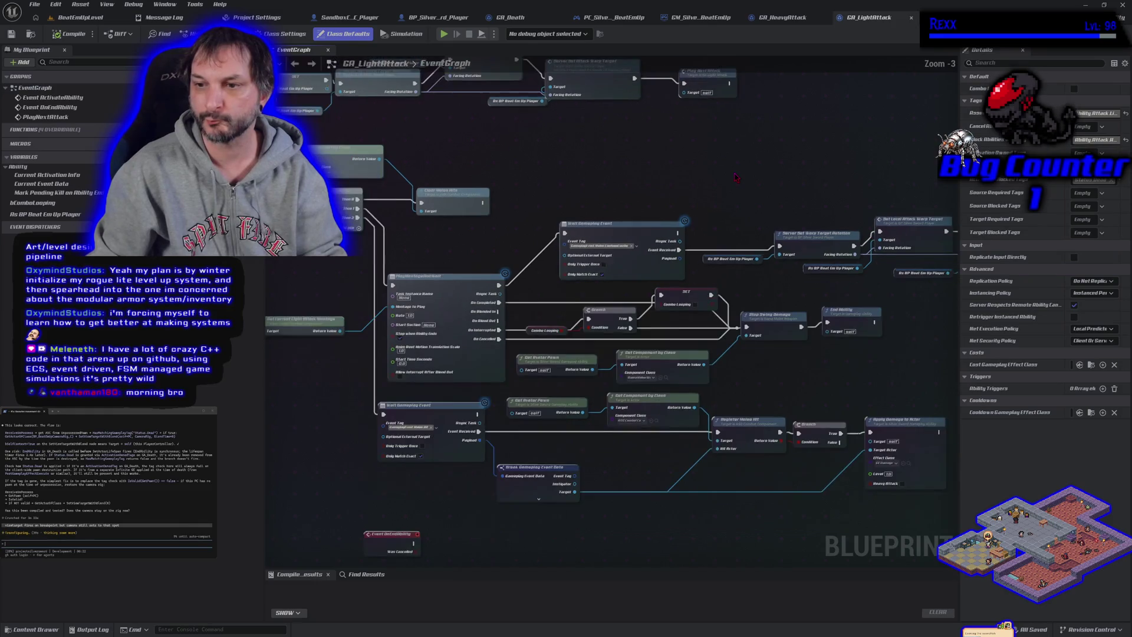
{"action": "left_click_drag", "start_coordinate": [460, 142], "coordinate": [613, 239]}
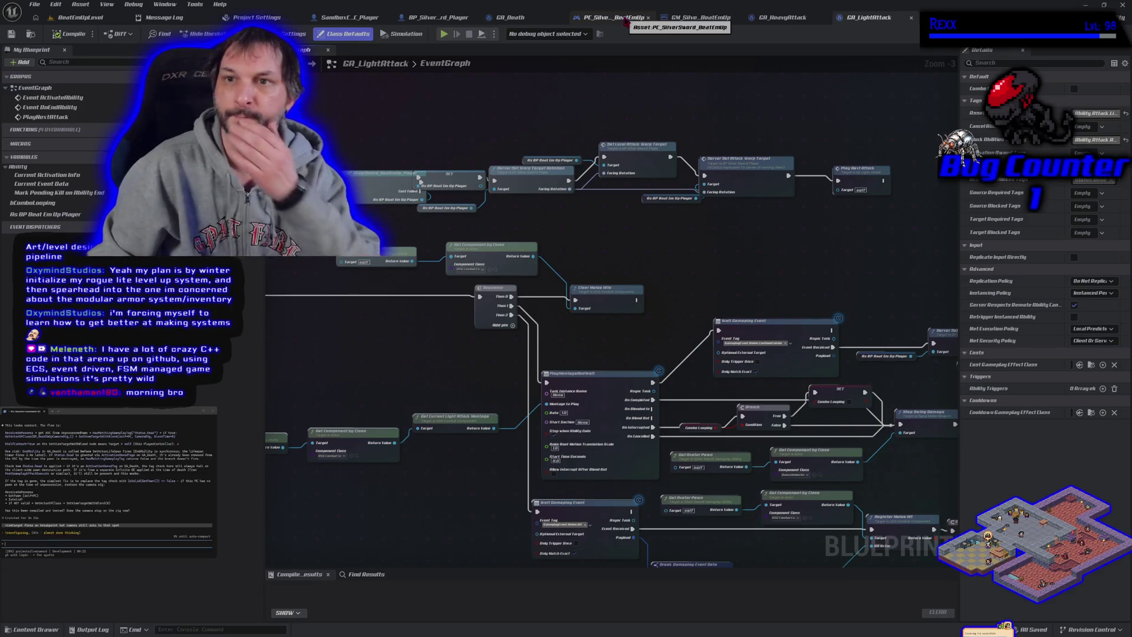
{"action": "left_click", "coordinate": [626, 22]}
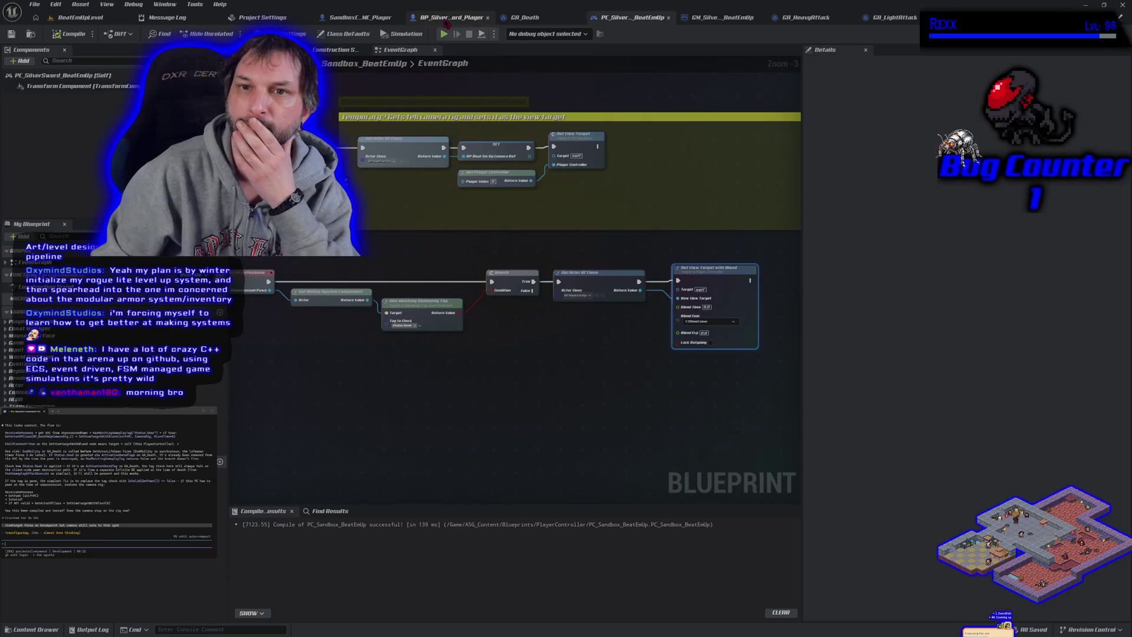
Check the motion warping nodes in the player character graph and the game mode class defaults
{"action": "left_click", "coordinate": [450, 17]}
{"action": "left_click_drag", "start_coordinate": [255, 180], "coordinate": [361, 340]}
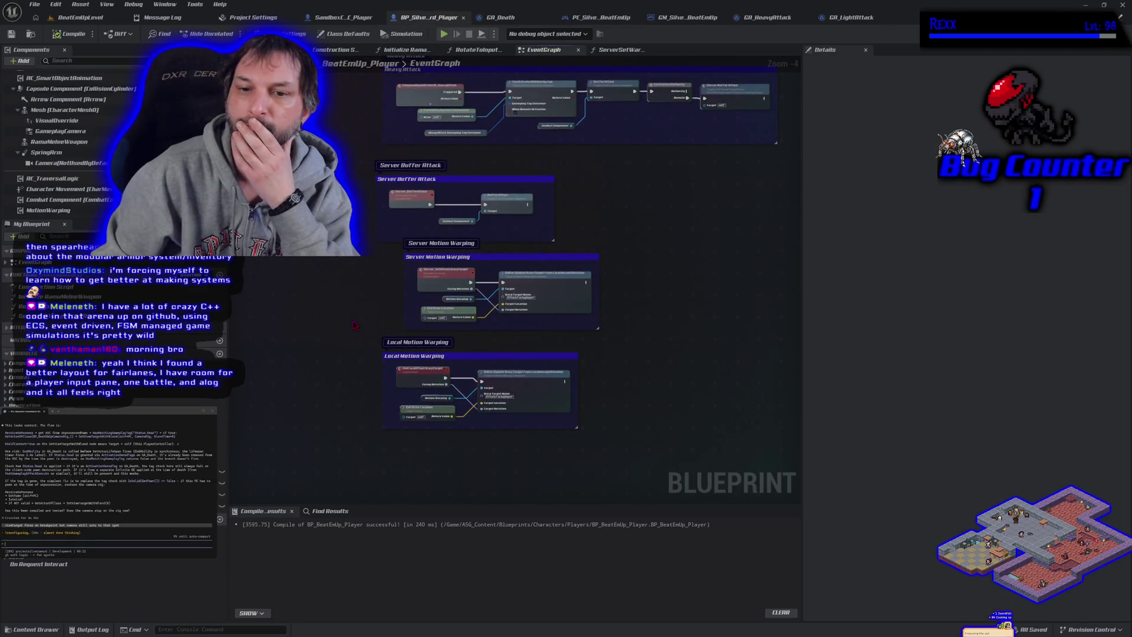
{"action": "scroll", "coordinate": [353, 325], "scroll_direction": "up", "scroll_amount": 2}
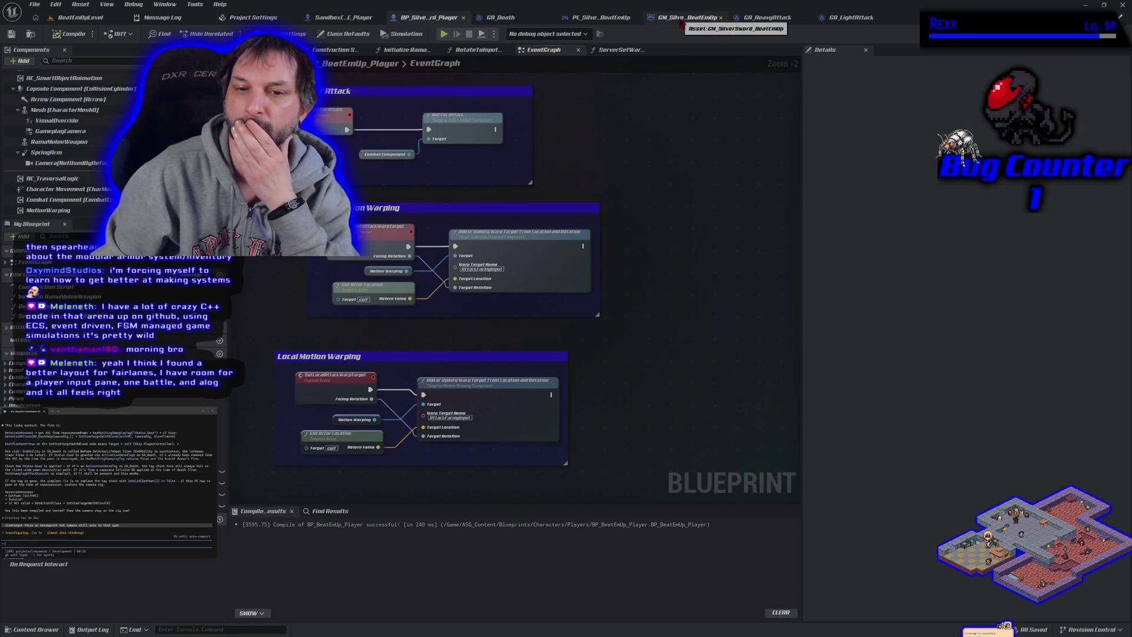
{"action": "left_click", "coordinate": [684, 19]}
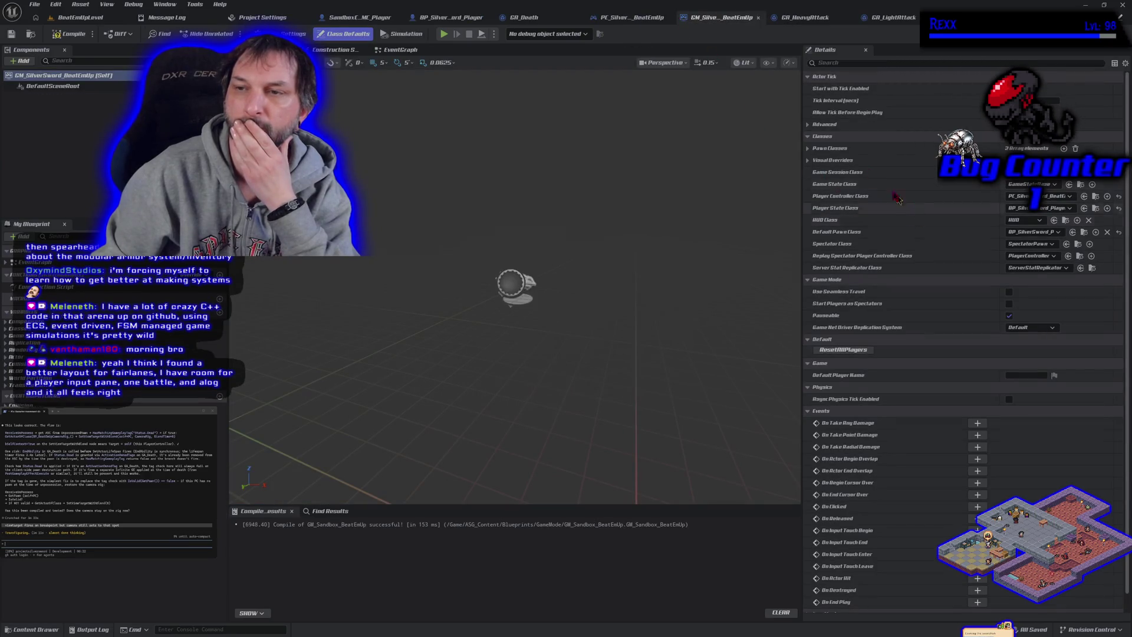
Pan through GA_HeavyAttack's ActivateAbility, PlayMontage, Wait Gameplay Event and End Ability nodes, then return to the level
{"action": "left_click", "coordinate": [809, 24]}
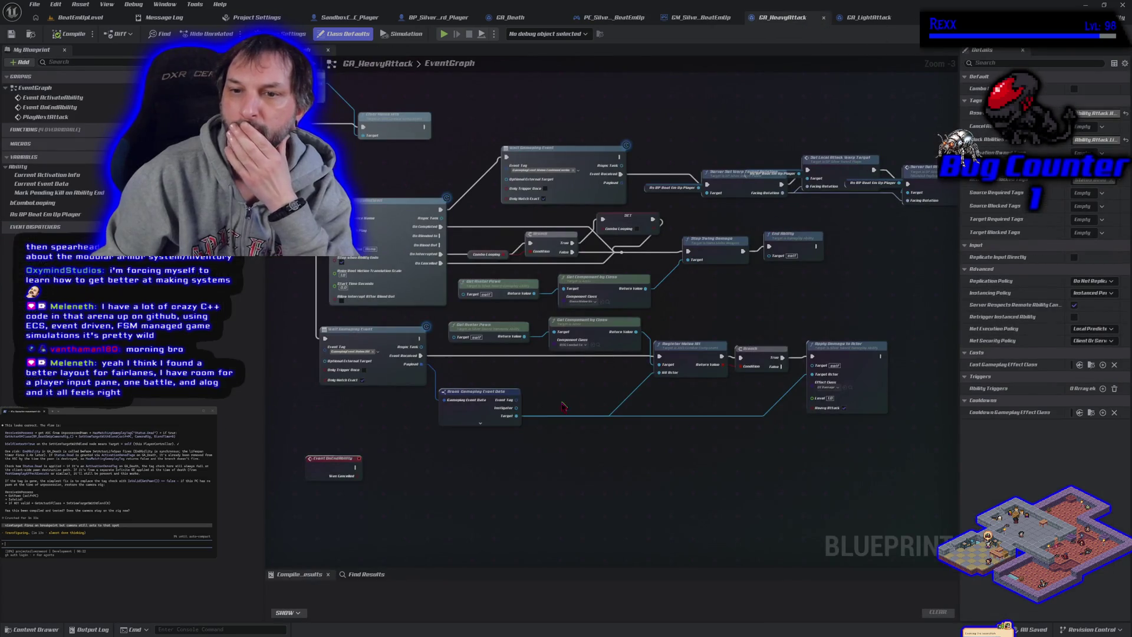
{"action": "left_click_drag", "start_coordinate": [552, 446], "coordinate": [617, 477]}
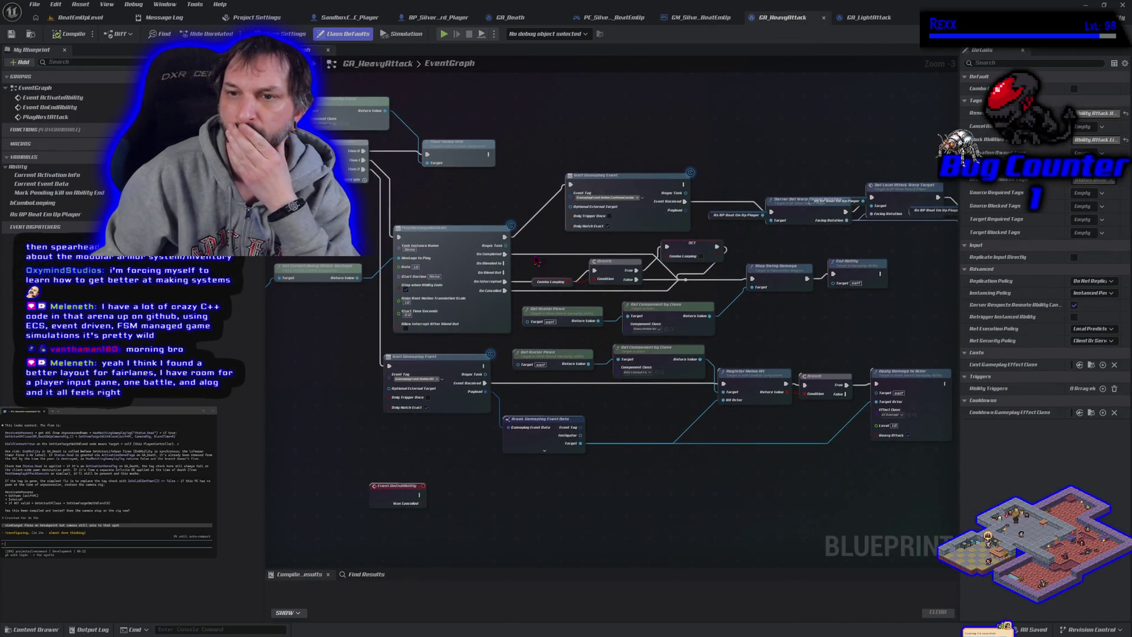
{"action": "left_click_drag", "start_coordinate": [874, 251], "coordinate": [616, 246]}
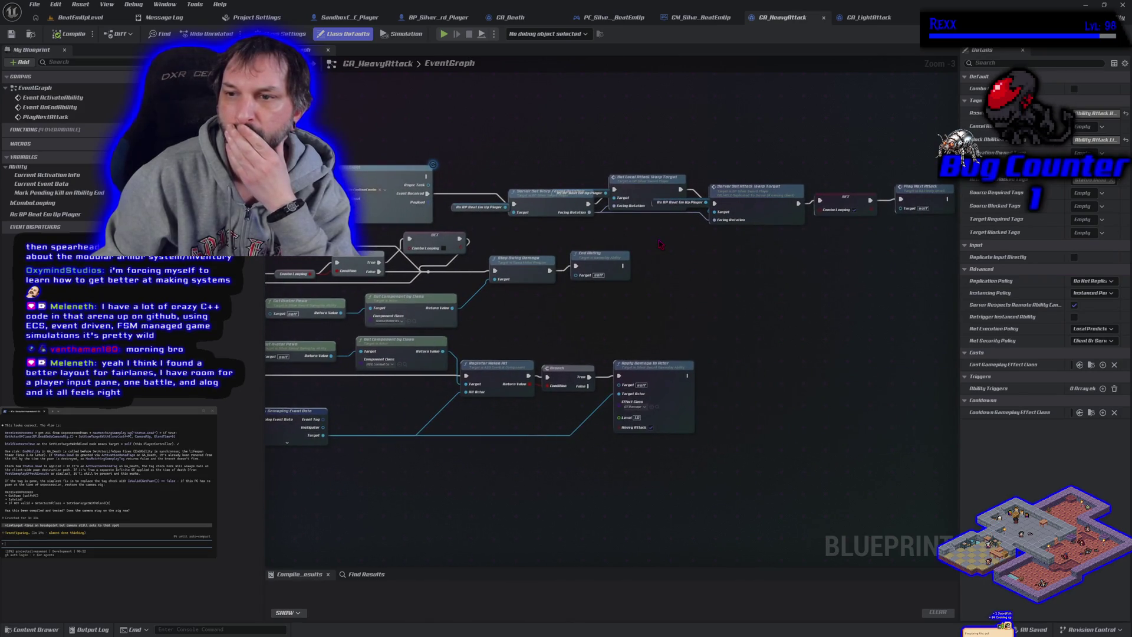
{"action": "left_click_drag", "start_coordinate": [370, 151], "coordinate": [817, 365]}
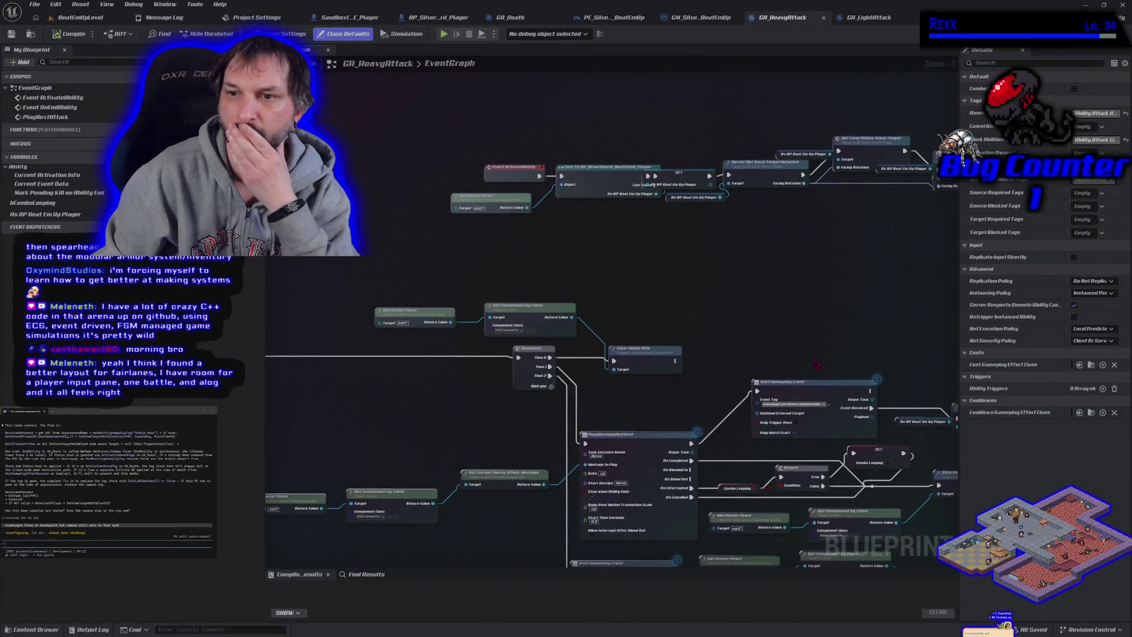
{"action": "left_click_drag", "start_coordinate": [685, 288], "coordinate": [585, 290]}
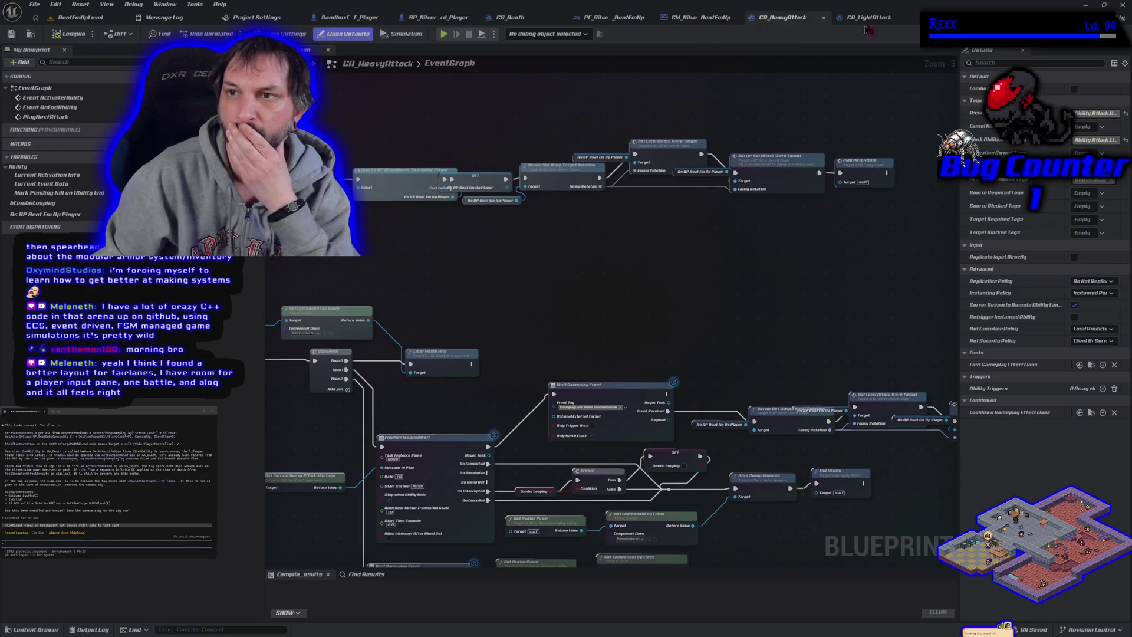
{"action": "left_click", "coordinate": [883, 19]}
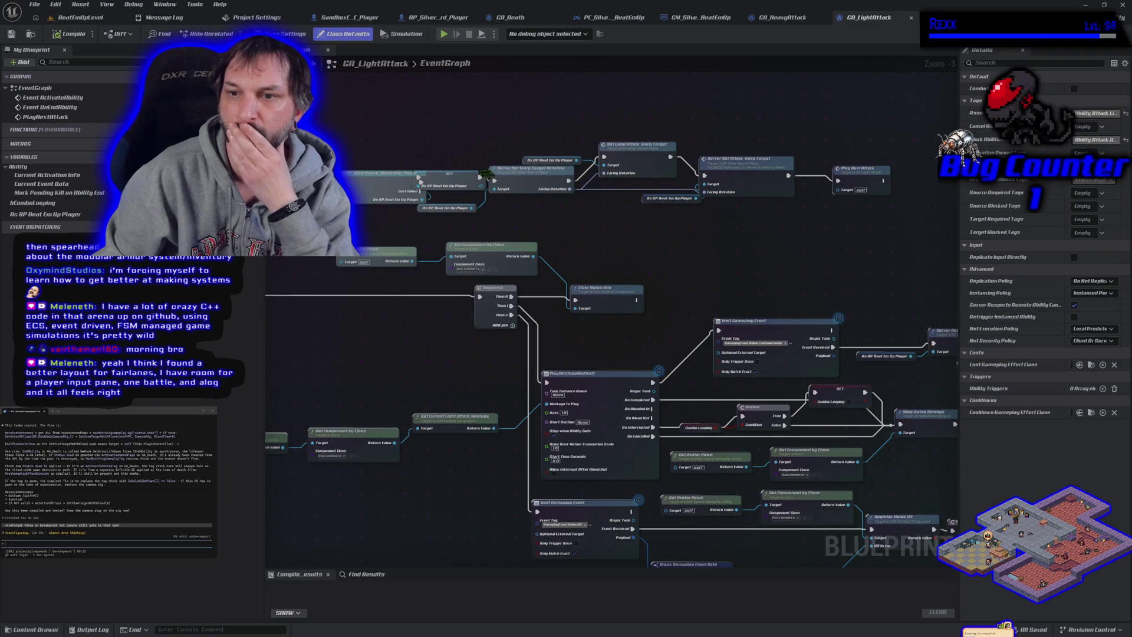
{"action": "left_click", "coordinate": [81, 17]}
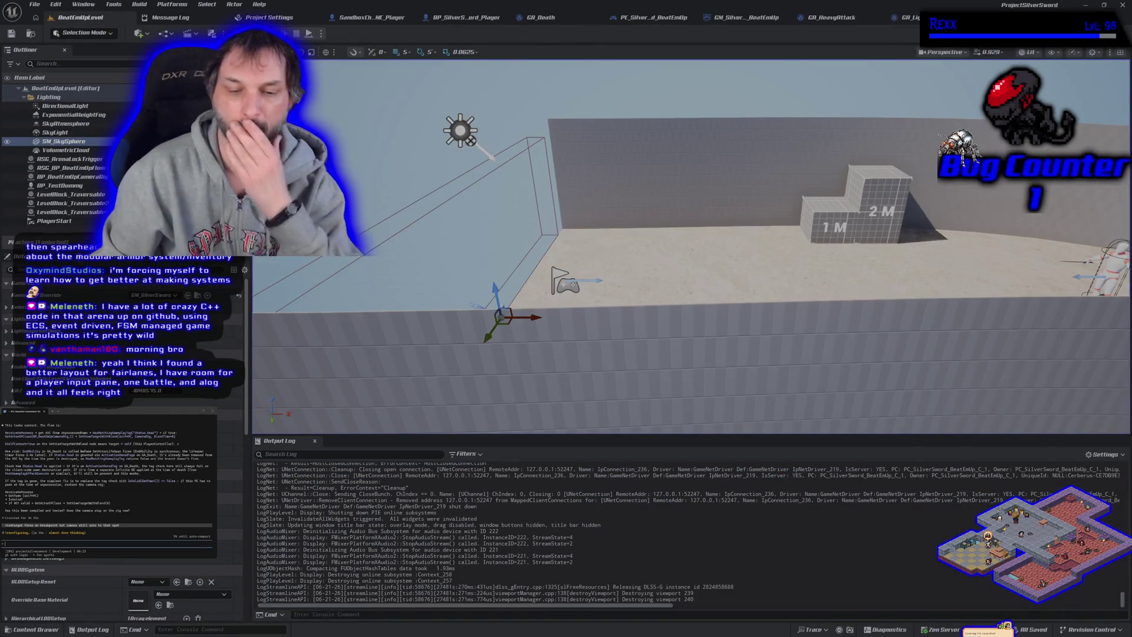
{"action": "key", "text": "alt+p"}
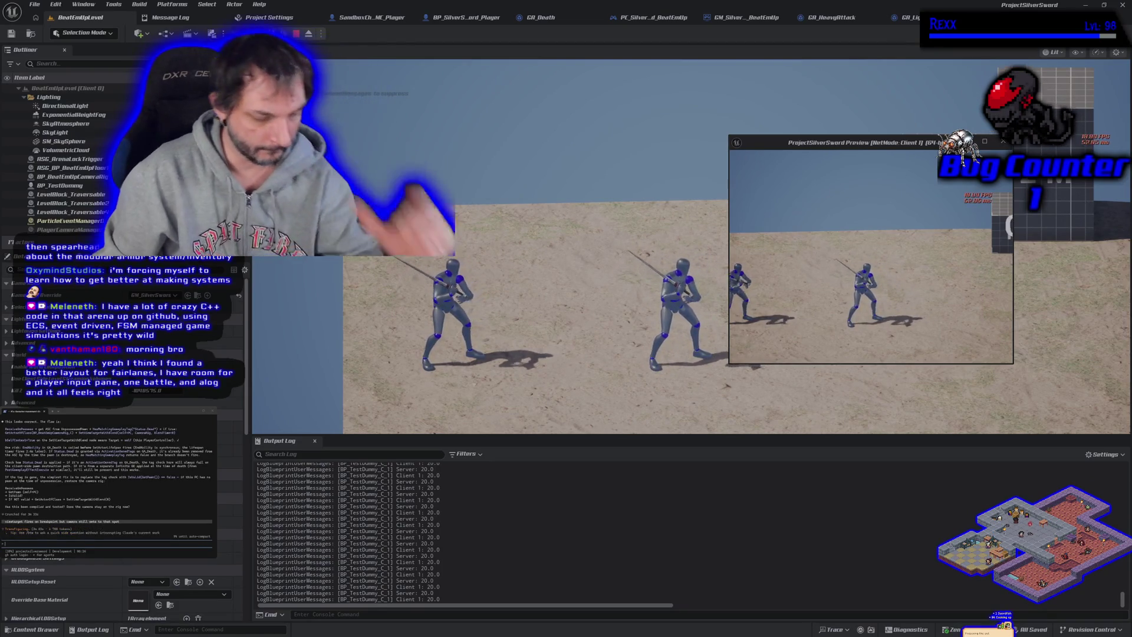
{"action": "key", "text": "Escape"}
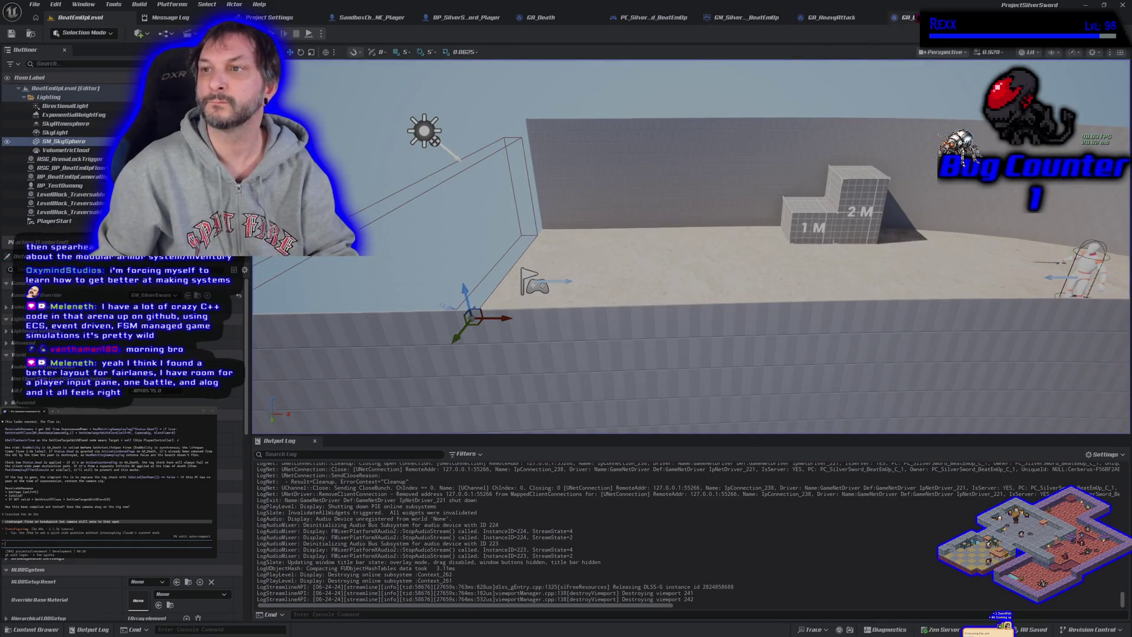
From GA_HeavyAttack, open the longsword heavy attack montage in Animations/Longsword/Montage/Heavy_Attack
{"action": "left_click", "coordinate": [905, 17]}
{"action": "left_click", "coordinate": [782, 17]}
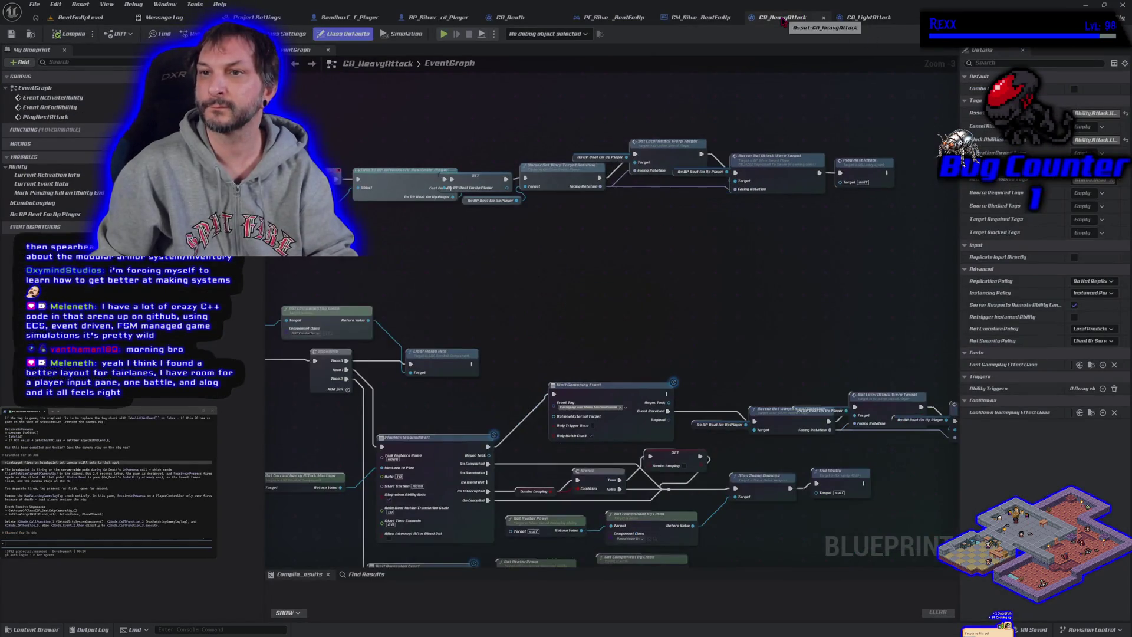
{"action": "key", "text": "ctrl+space"}
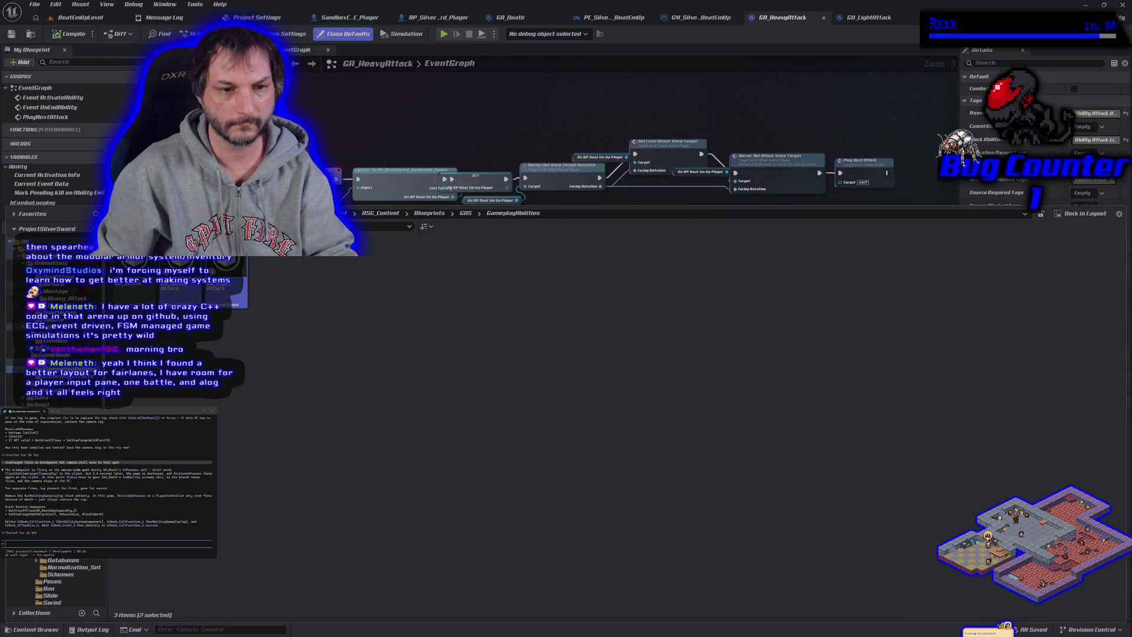
{"action": "left_click", "coordinate": [67, 298]}
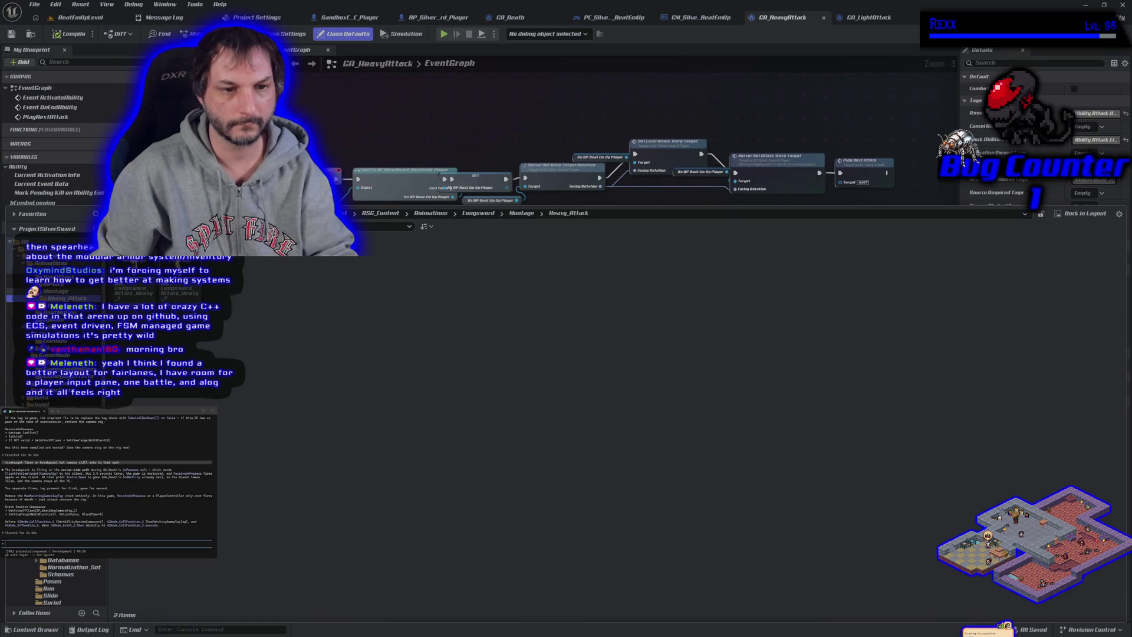
{"action": "double_click", "coordinate": [178, 293]}
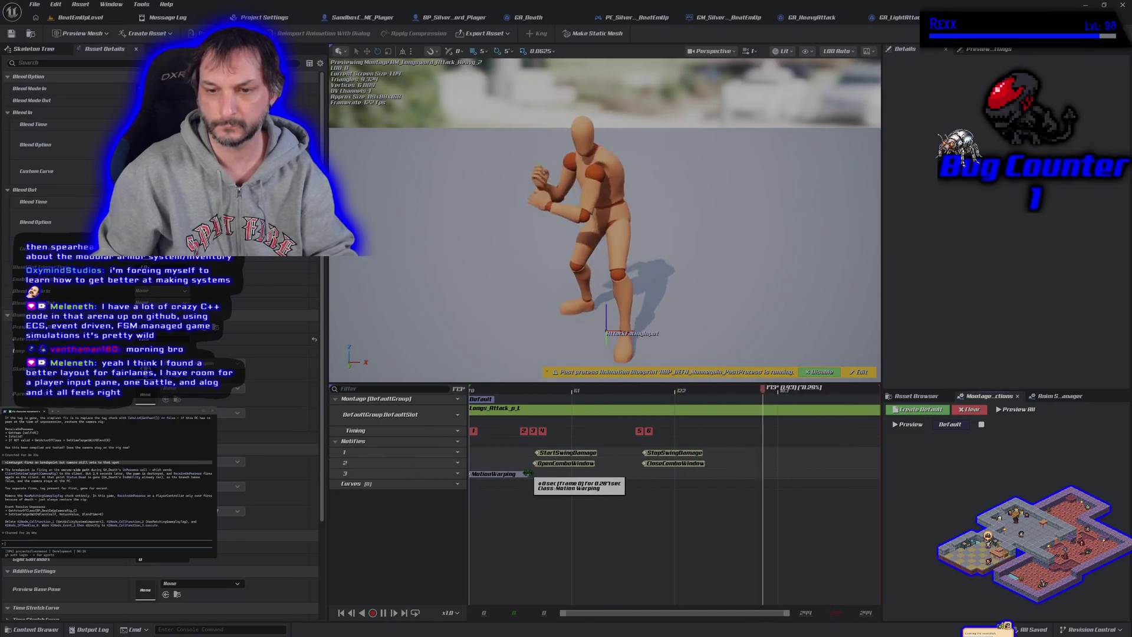
Lengthen the MotionWarping notify window and keep Slerp as its rotation method
{"action": "left_click_drag", "start_coordinate": [528, 473], "coordinate": [535, 472]}
{"action": "left_click", "coordinate": [534, 474]}
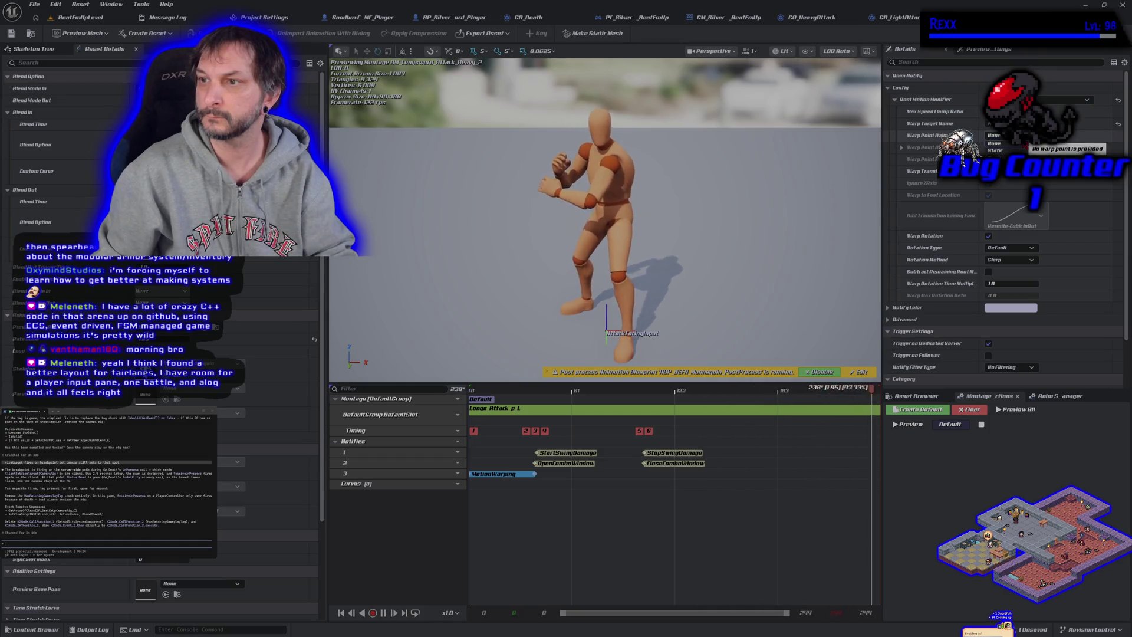
{"action": "left_click", "coordinate": [1025, 259]}
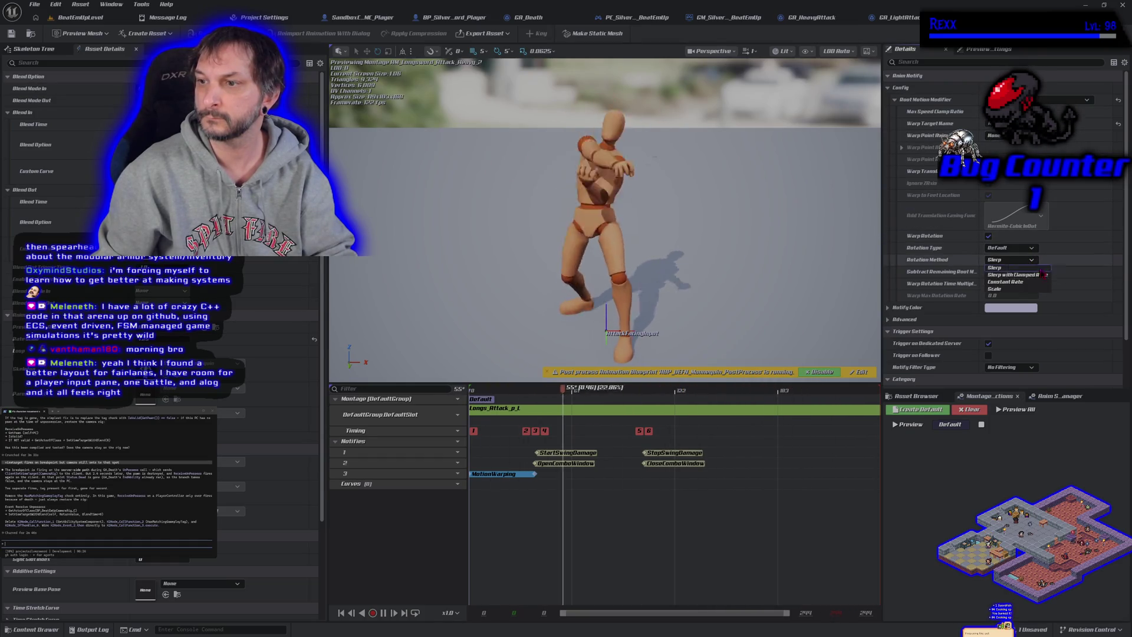
{"action": "left_click", "coordinate": [1002, 267]}
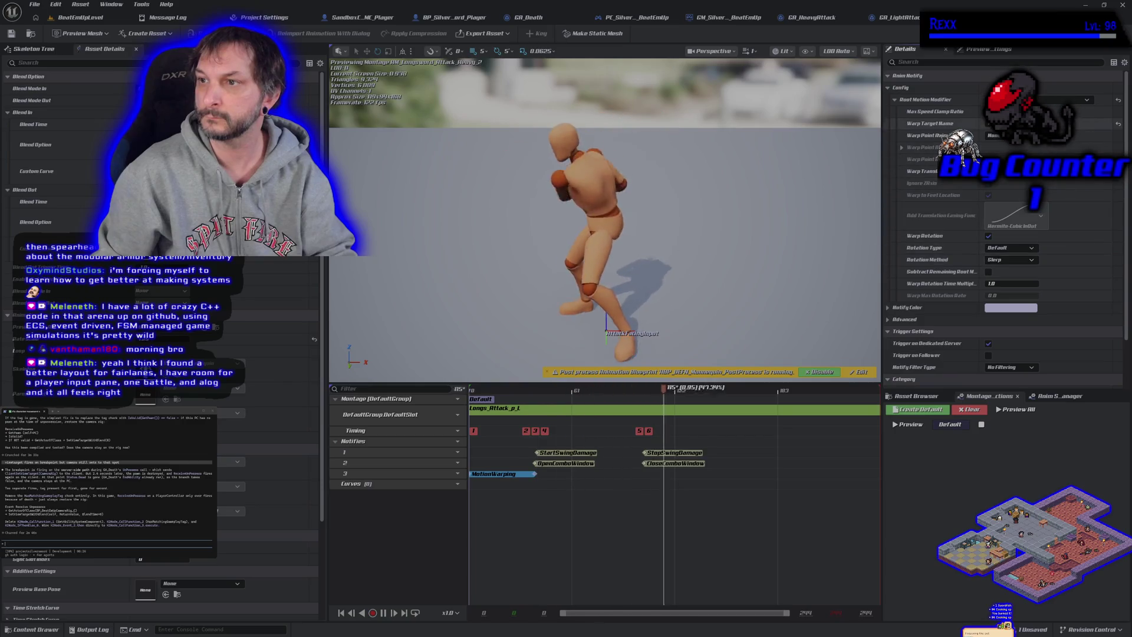
{"action": "scroll", "coordinate": [986, 307], "scroll_direction": "down", "scroll_amount": 1}
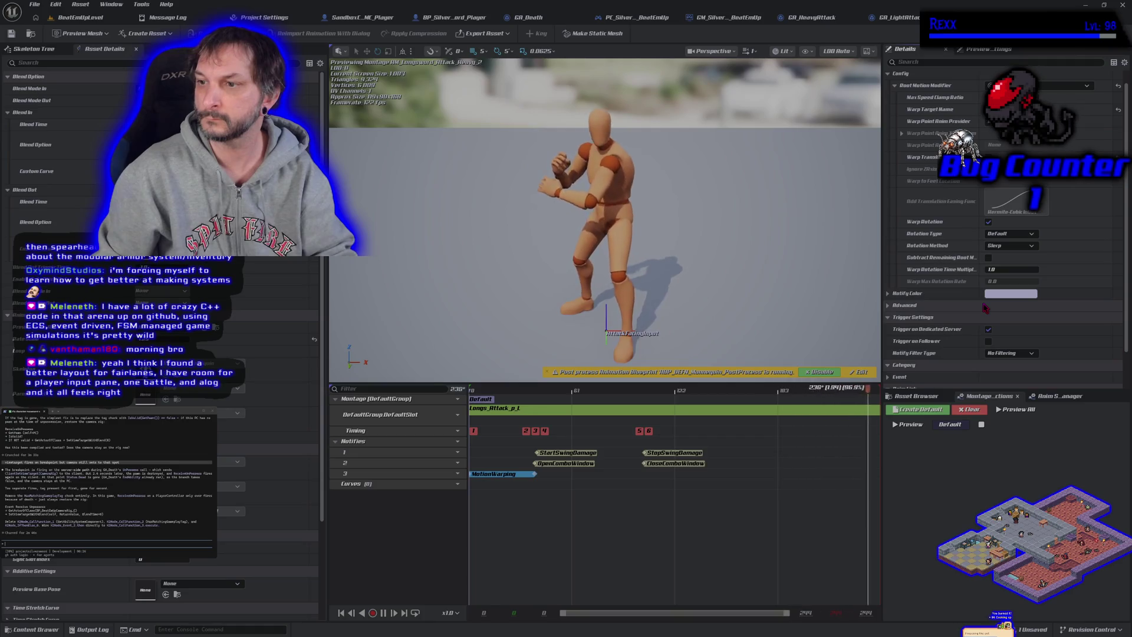
{"action": "scroll", "coordinate": [986, 308], "scroll_direction": "down", "scroll_amount": 1}
{"action": "scroll", "coordinate": [986, 307], "scroll_direction": "up", "scroll_amount": 2}
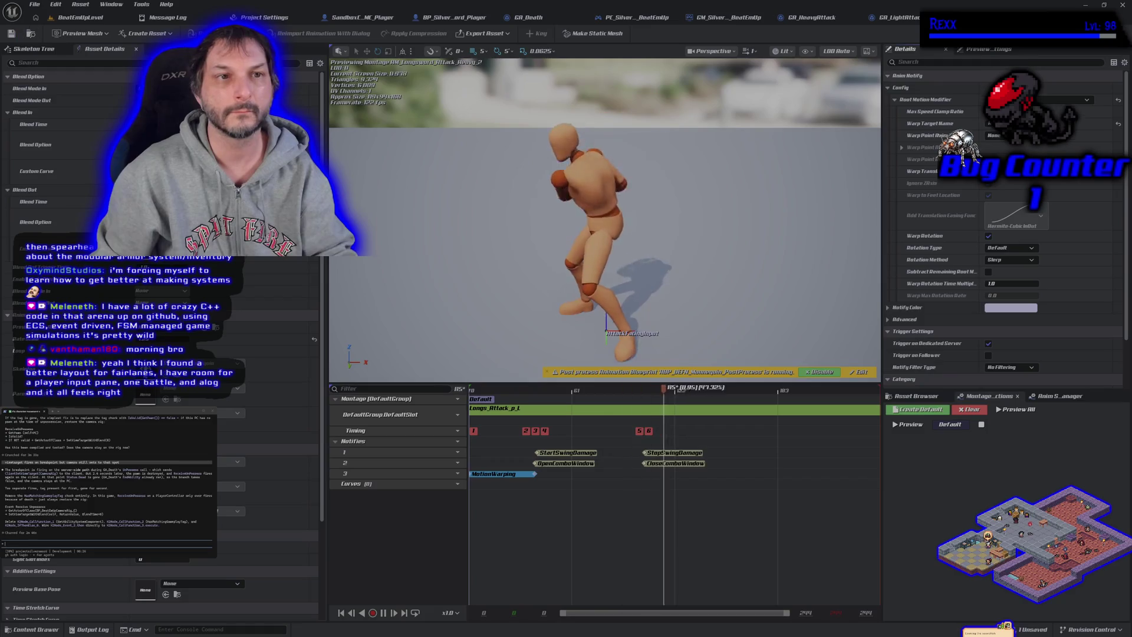
Open AM_Longsword_Attack_Heavy_1 from the asset list and extend its MotionWarping window too
{"action": "left_click", "coordinate": [11, 33]}
{"action": "left_click", "coordinate": [915, 396]}
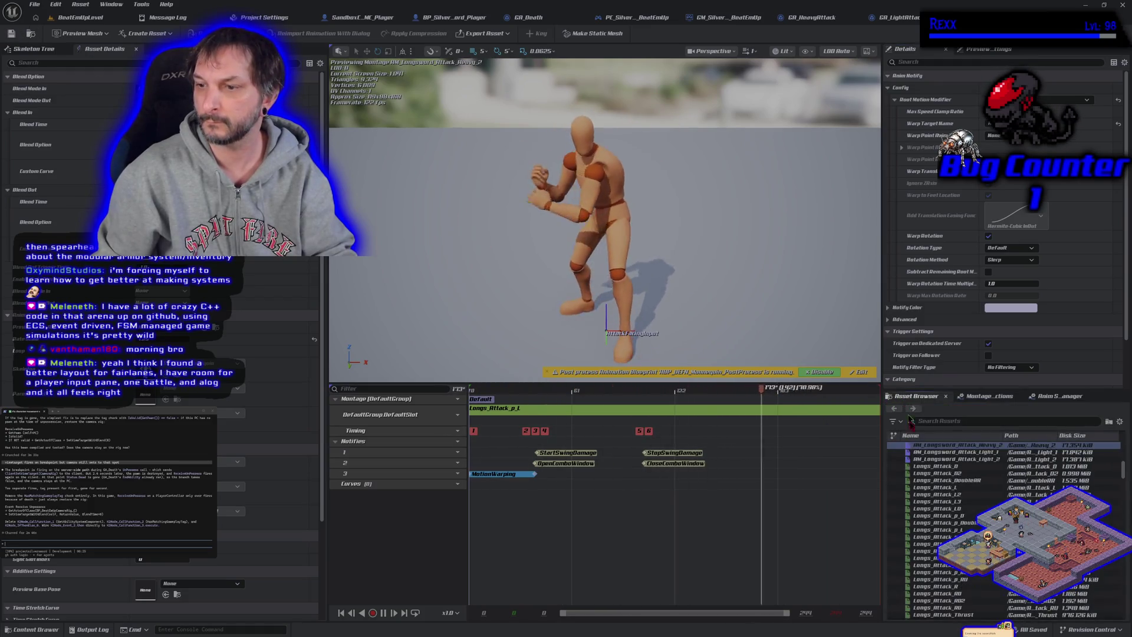
{"action": "scroll", "coordinate": [925, 468], "scroll_direction": "up", "scroll_amount": 2}
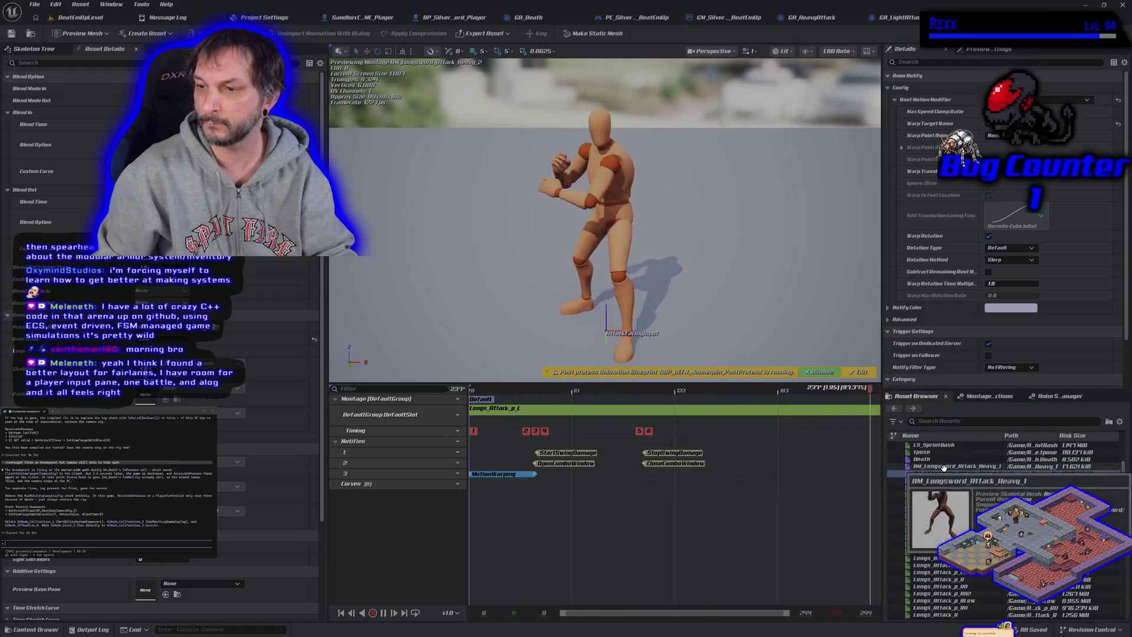
{"action": "left_click", "coordinate": [944, 467]}
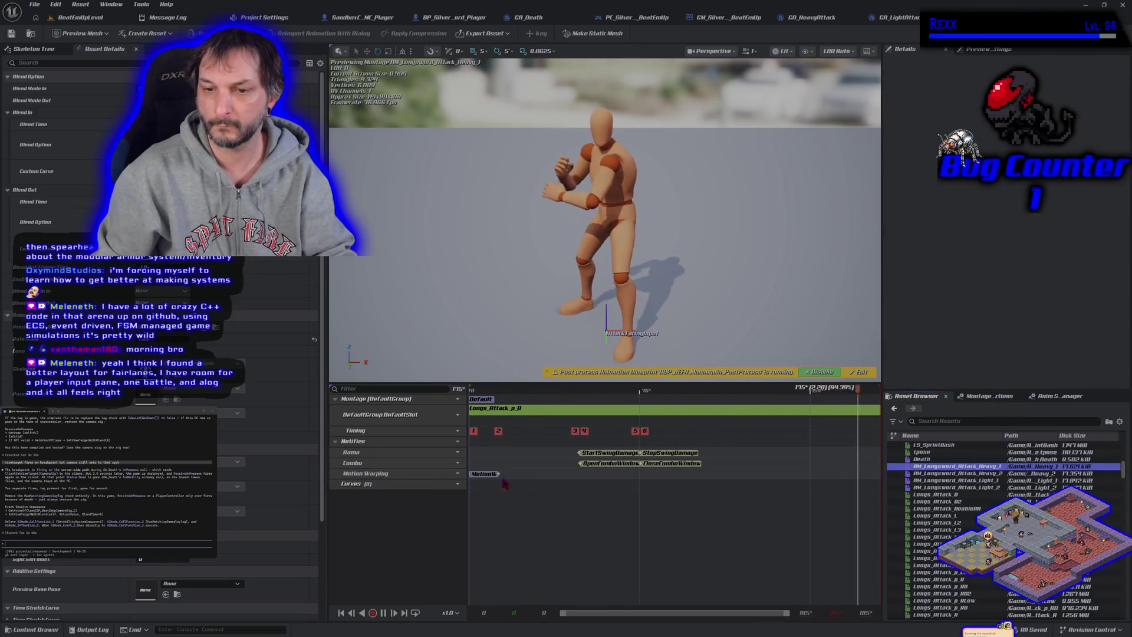
{"action": "left_click_drag", "start_coordinate": [497, 473], "coordinate": [580, 475]}
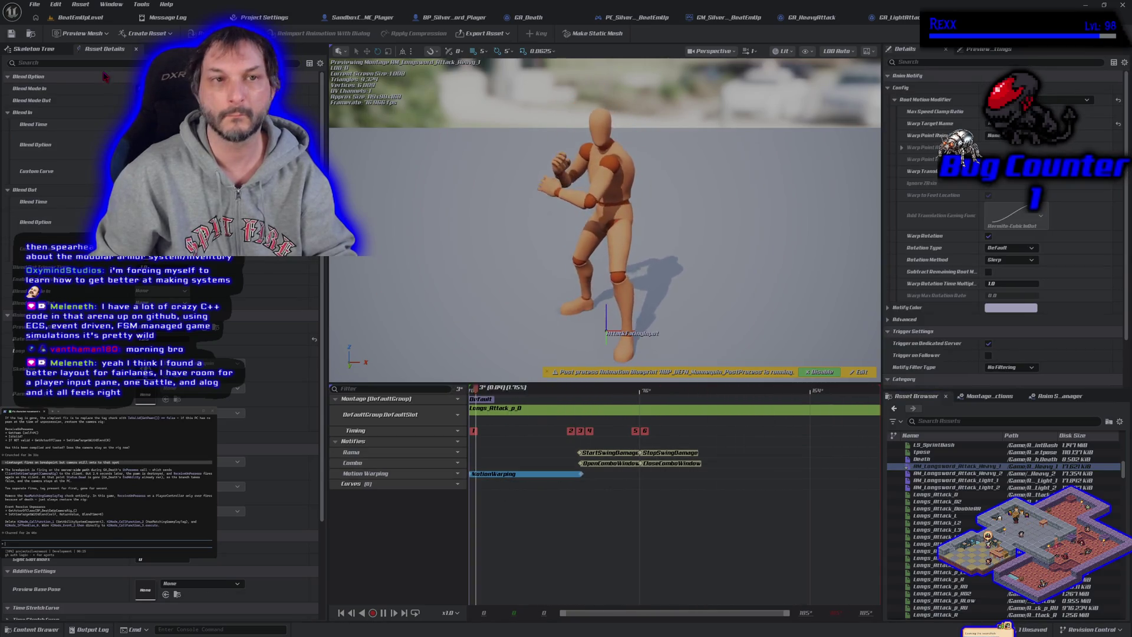
{"action": "left_click", "coordinate": [85, 17]}
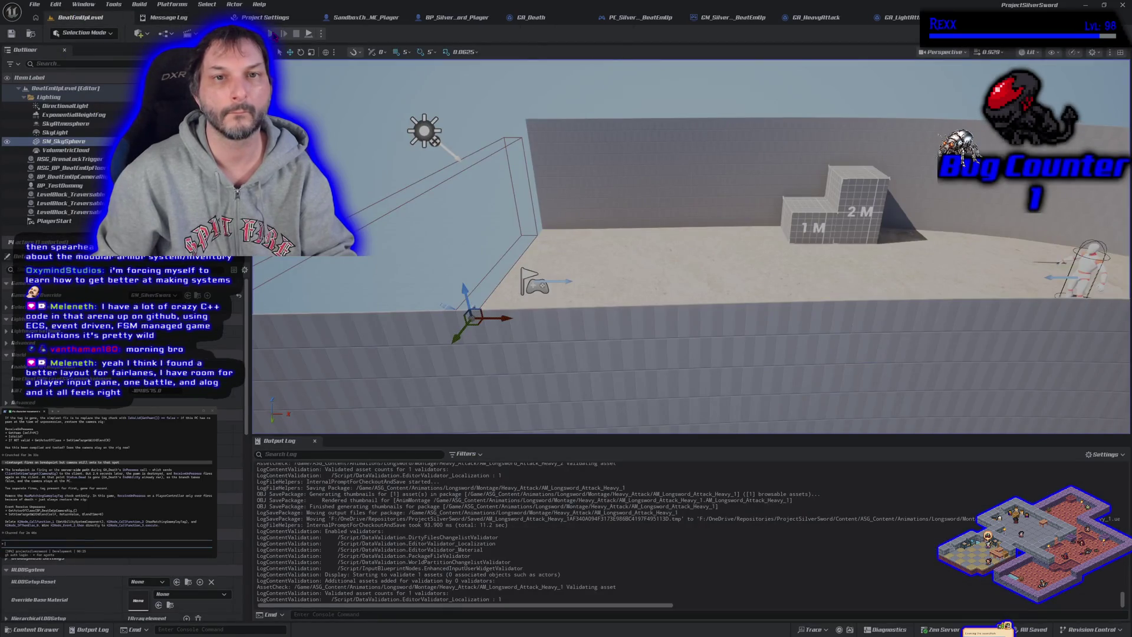
Play-test the heavy attack's longer motion warping in BeatEmUpLevel, then return to the montage editor
{"action": "key", "text": "alt+p"}
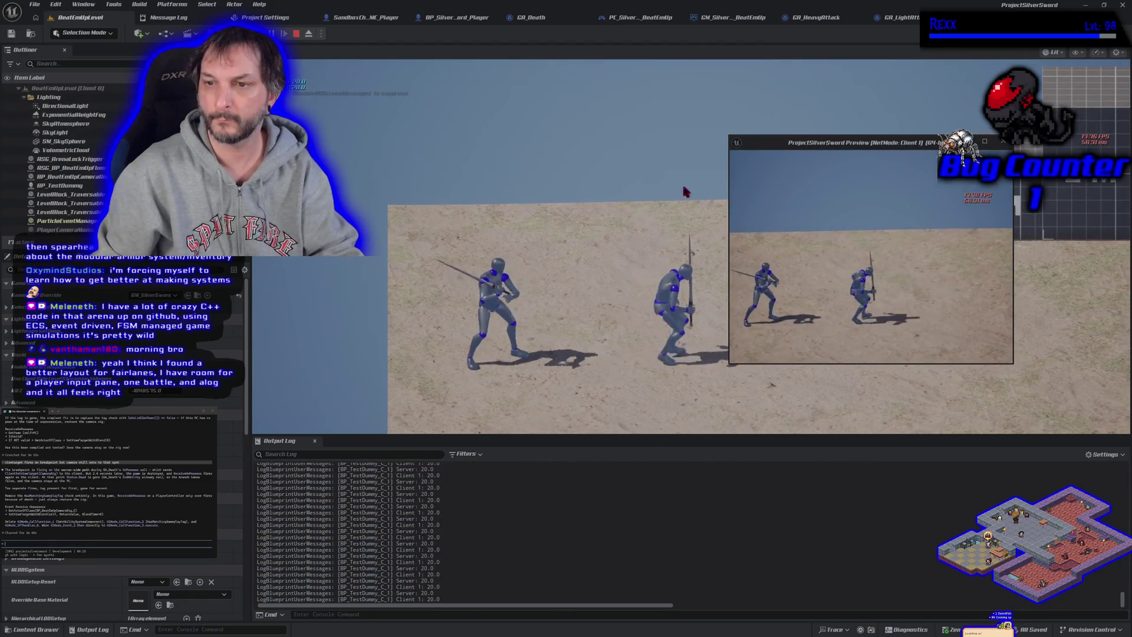
{"action": "left_click", "coordinate": [685, 192]}
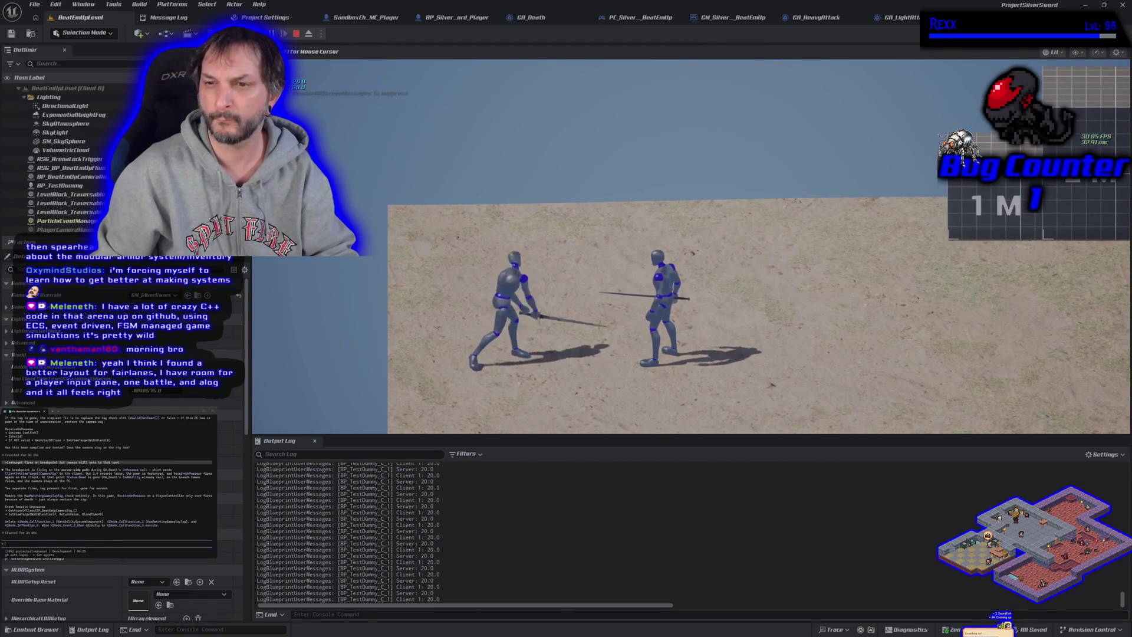
{"action": "key", "text": "shift+F1"}
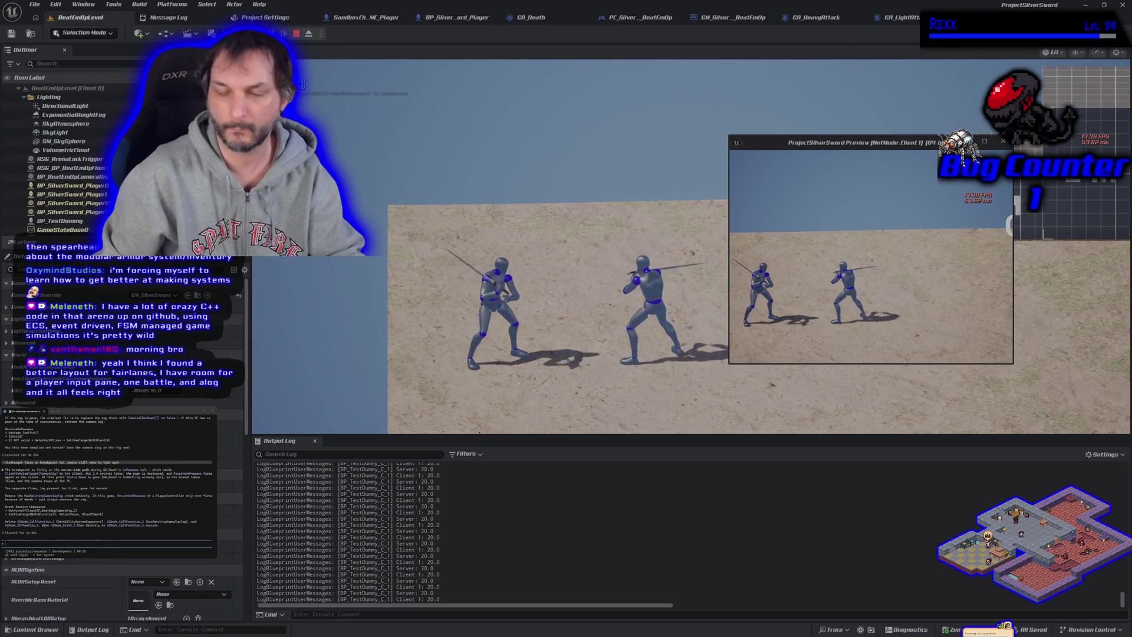
{"action": "key", "text": "Escape"}
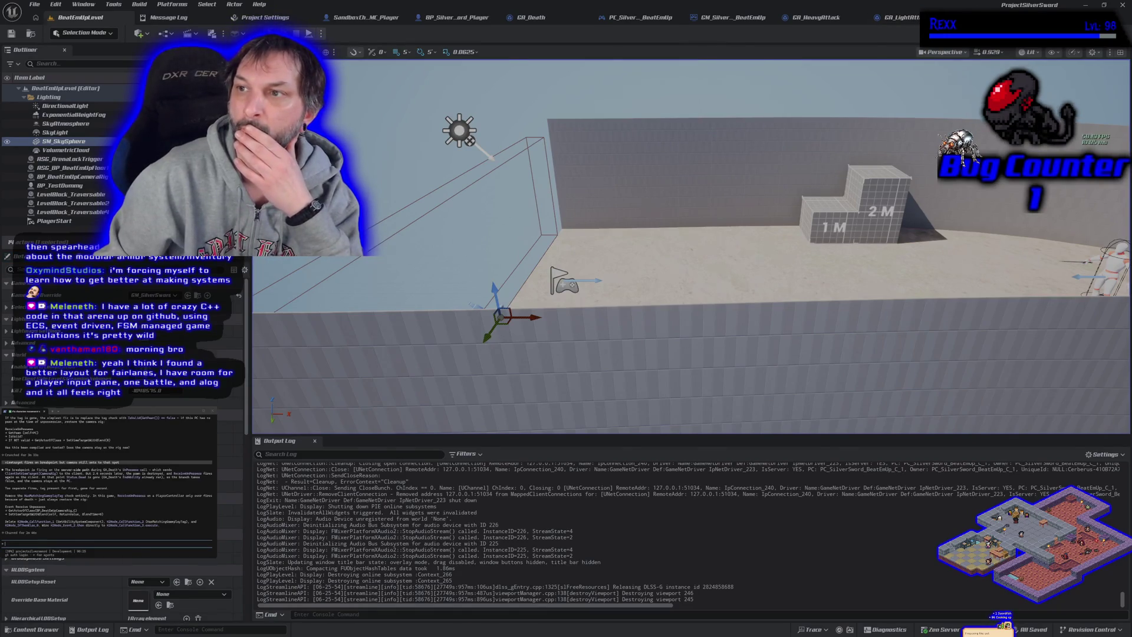
{"action": "key", "text": "alt+Tab"}
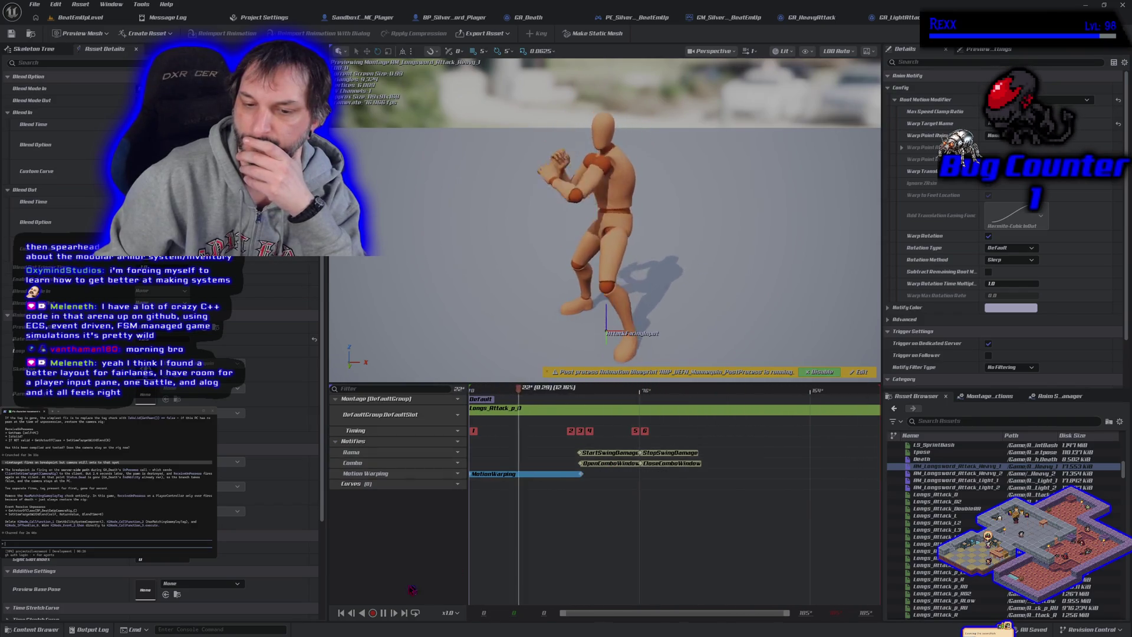
Rewind the montage preview to frame 0 and shorten the MotionWarping window slightly
{"action": "left_click", "coordinate": [763, 399]}
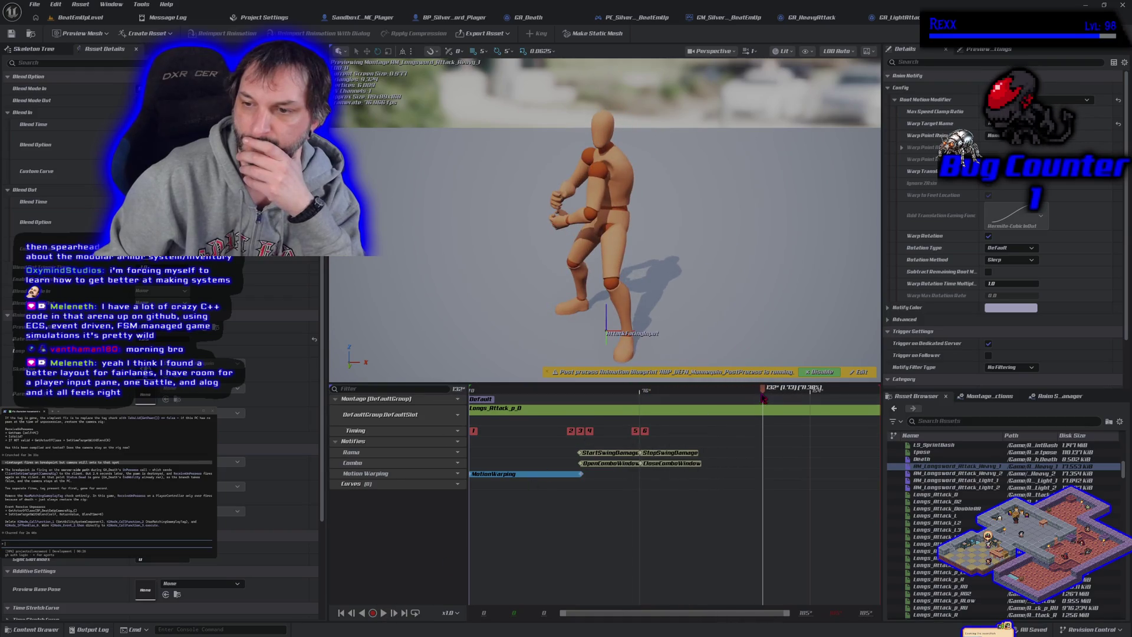
{"action": "mouse_move", "coordinate": [763, 399]}
{"action": "left_mouse_down"}
{"action": "mouse_move", "coordinate": [470, 396]}
{"action": "mouse_move", "coordinate": [501, 430]}
{"action": "mouse_move", "coordinate": [552, 431]}
{"action": "left_mouse_up"}
{"action": "mouse_move", "coordinate": [572, 471]}
{"action": "left_mouse_down"}
{"action": "mouse_move", "coordinate": [555, 470]}
{"action": "mouse_move", "coordinate": [575, 464]}
{"action": "left_mouse_up"}
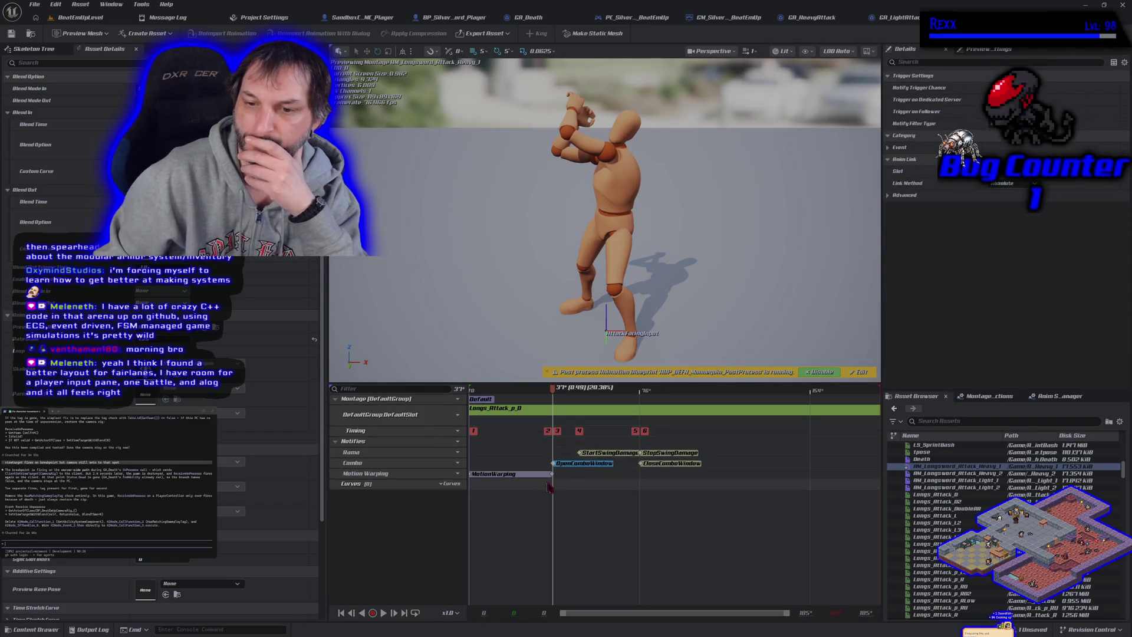
Preview the Heavy_2, Light_1 and Light_2 longsword attack montages
{"action": "left_click", "coordinate": [930, 474]}
{"action": "double_click", "coordinate": [929, 474]}
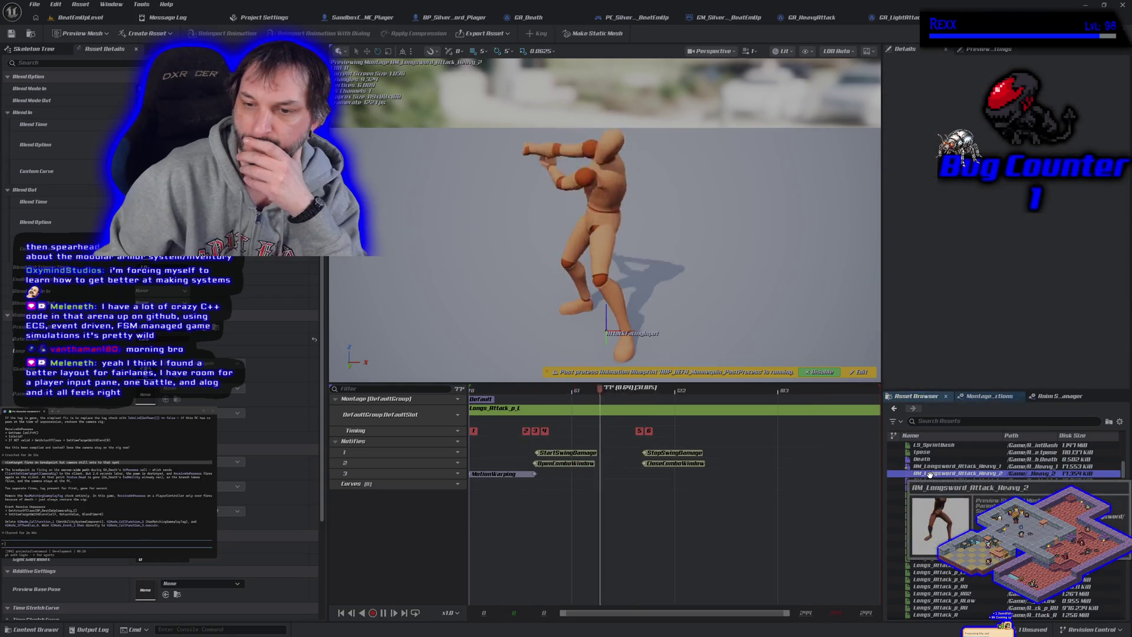
{"action": "double_click", "coordinate": [961, 481]}
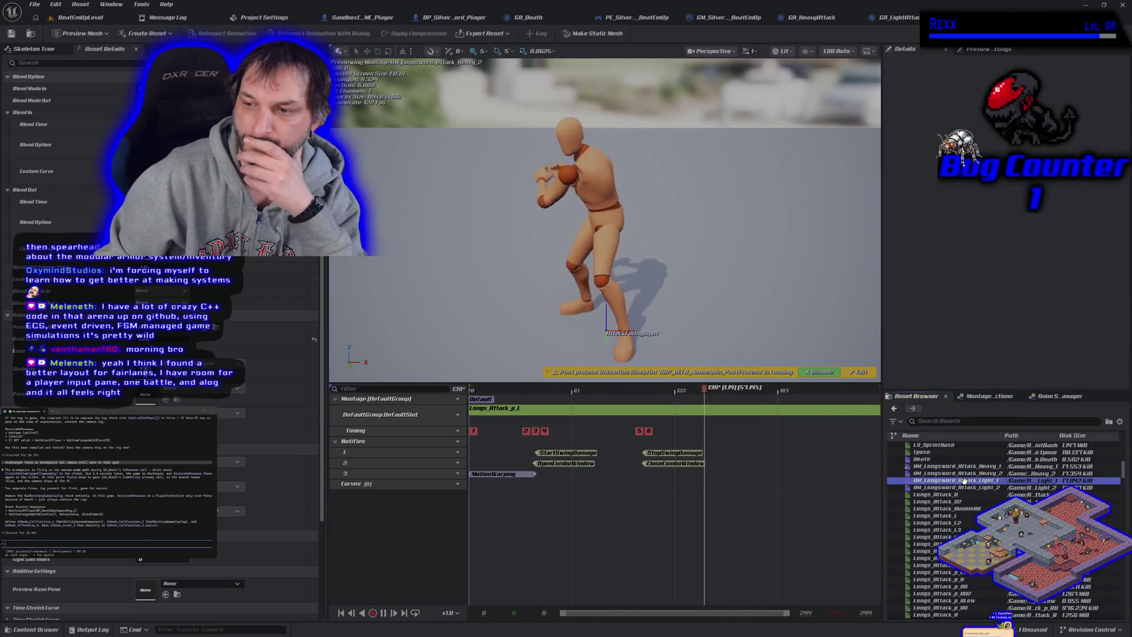
{"action": "double_click", "coordinate": [962, 487]}
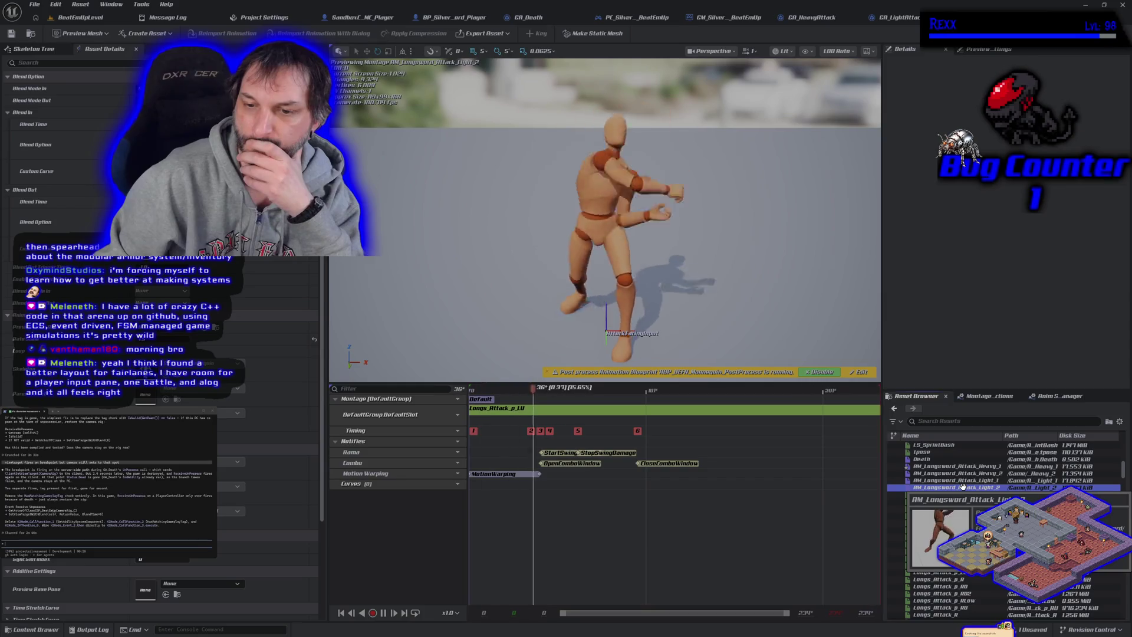
Reopen AM_Longsword_Attack_Heavy_1 and drag its OpenComboWindow notify earlier
{"action": "left_click", "coordinate": [979, 473]}
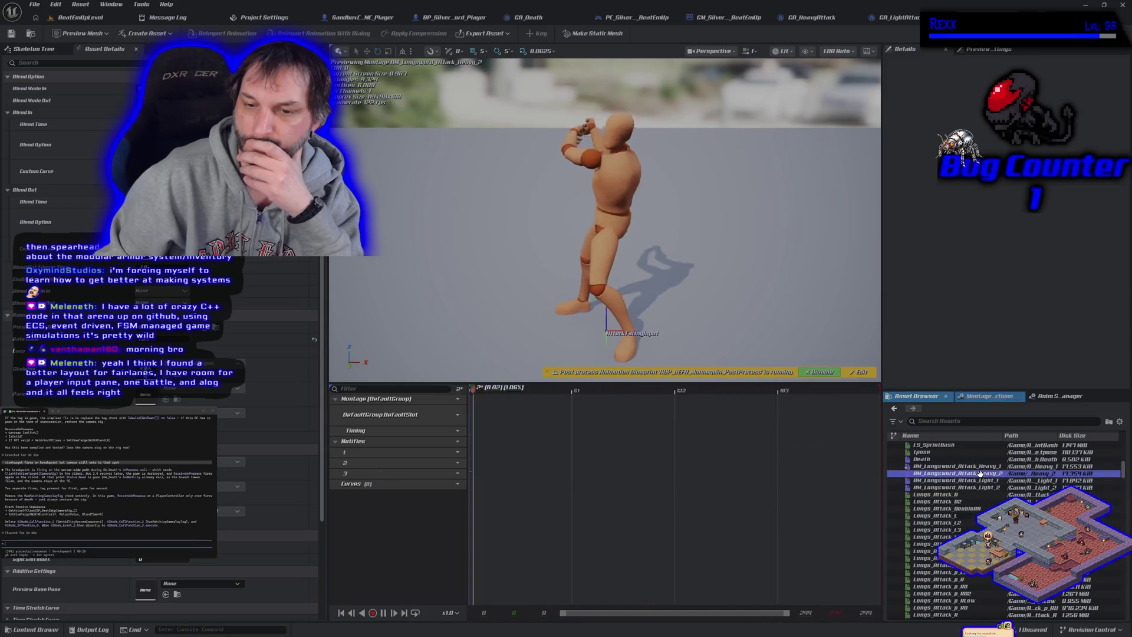
{"action": "left_click", "coordinate": [979, 466]}
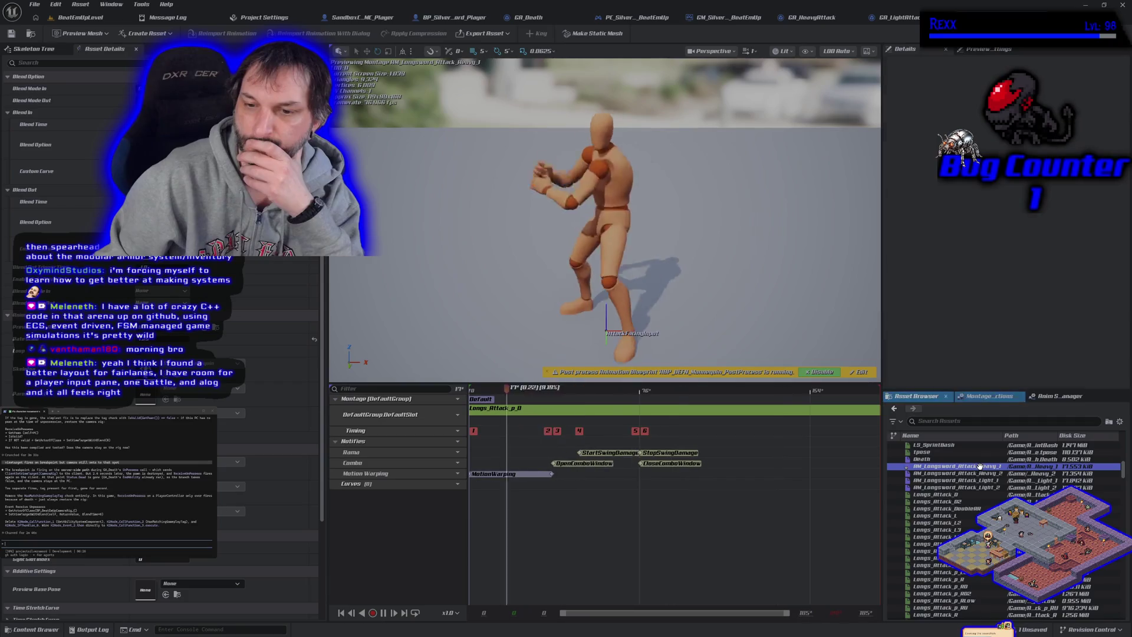
{"action": "left_click", "coordinate": [977, 474]}
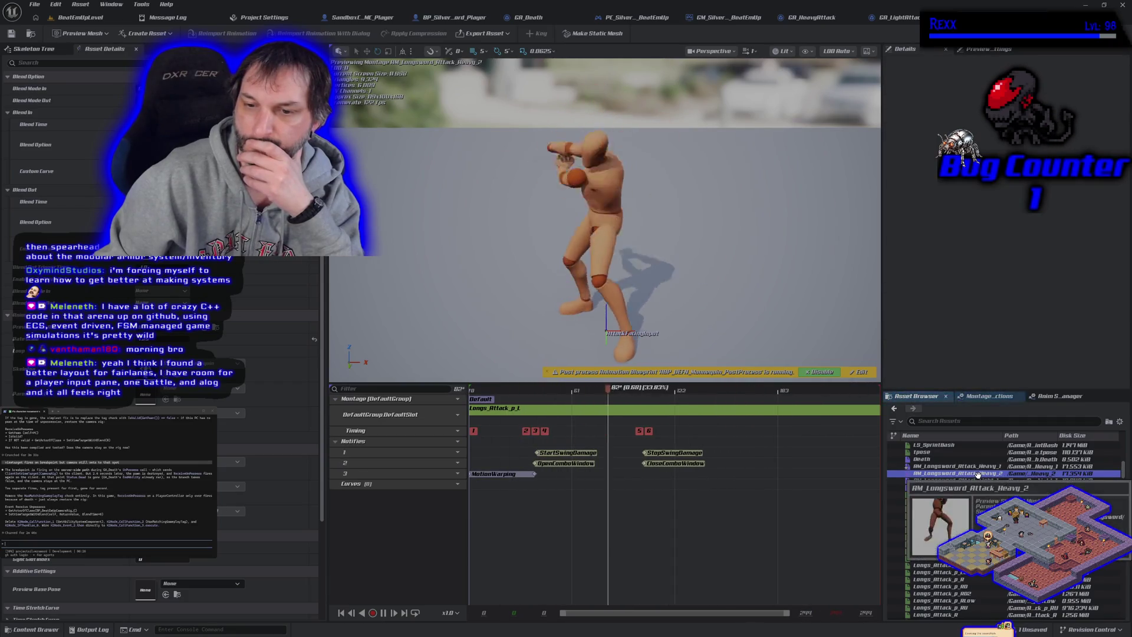
{"action": "left_click", "coordinate": [976, 466]}
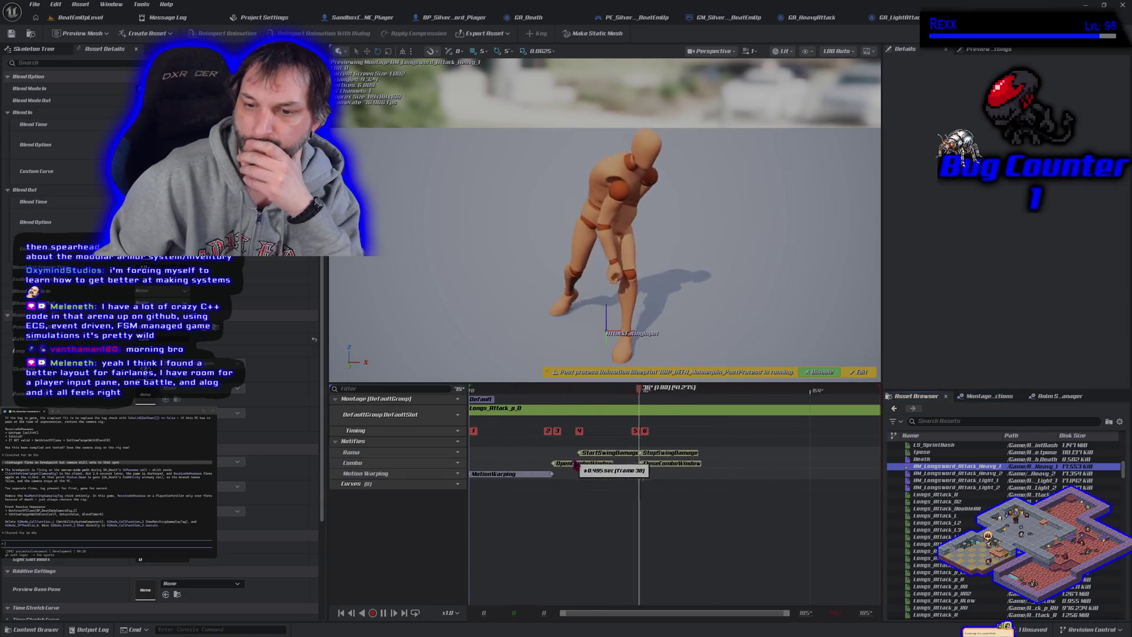
{"action": "left_click_drag", "start_coordinate": [584, 466], "coordinate": [537, 467]}
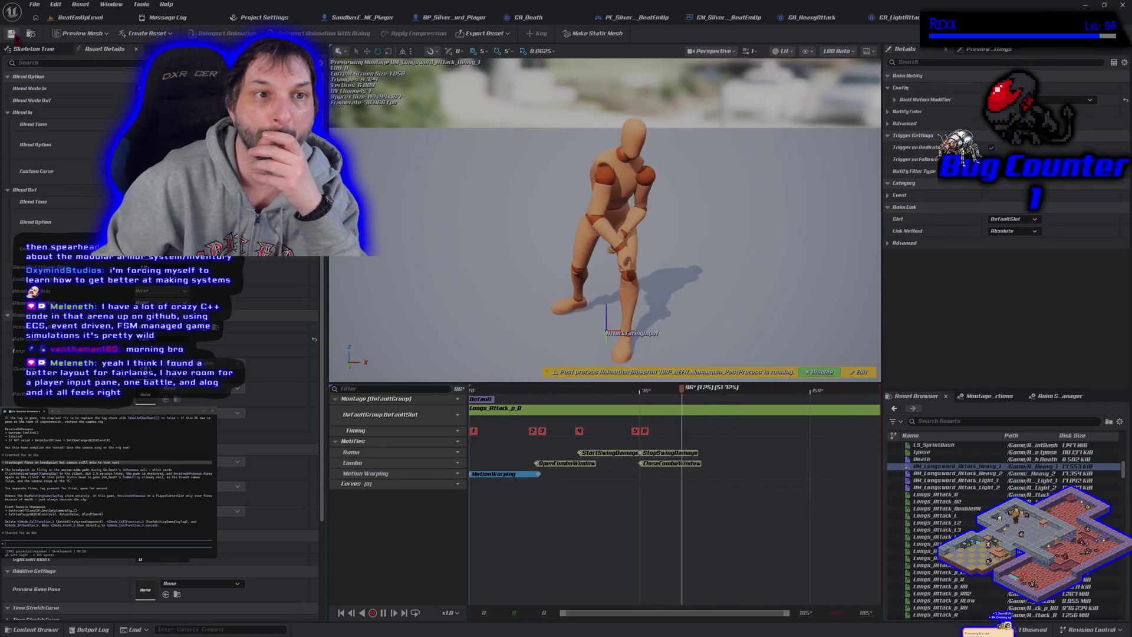
{"action": "left_click", "coordinate": [80, 17]}
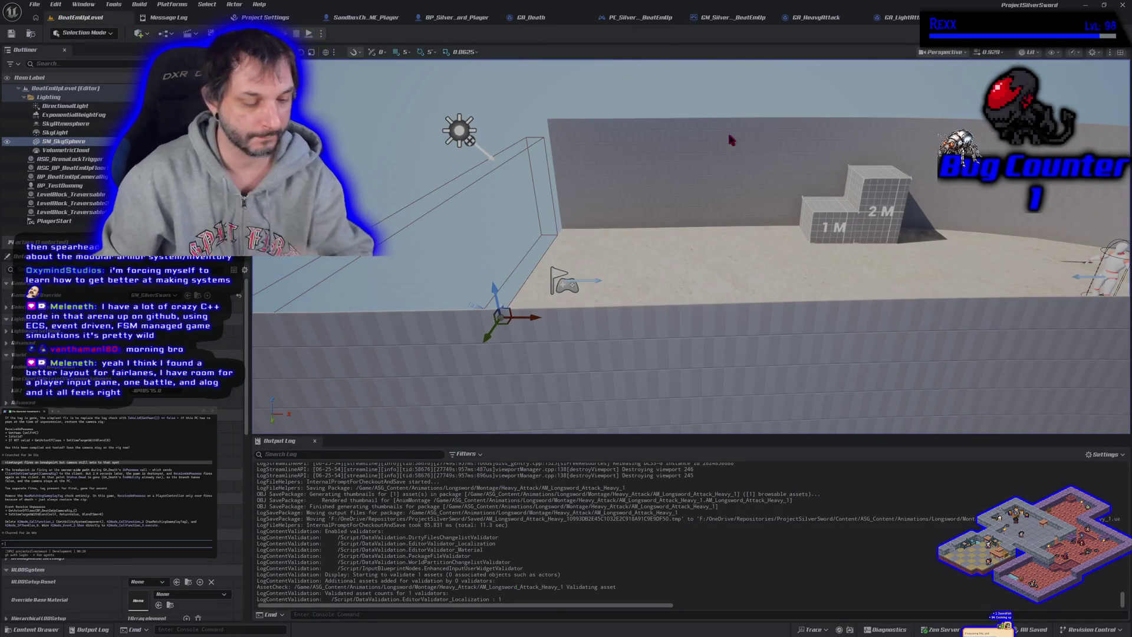
{"action": "key", "text": "alt+p"}
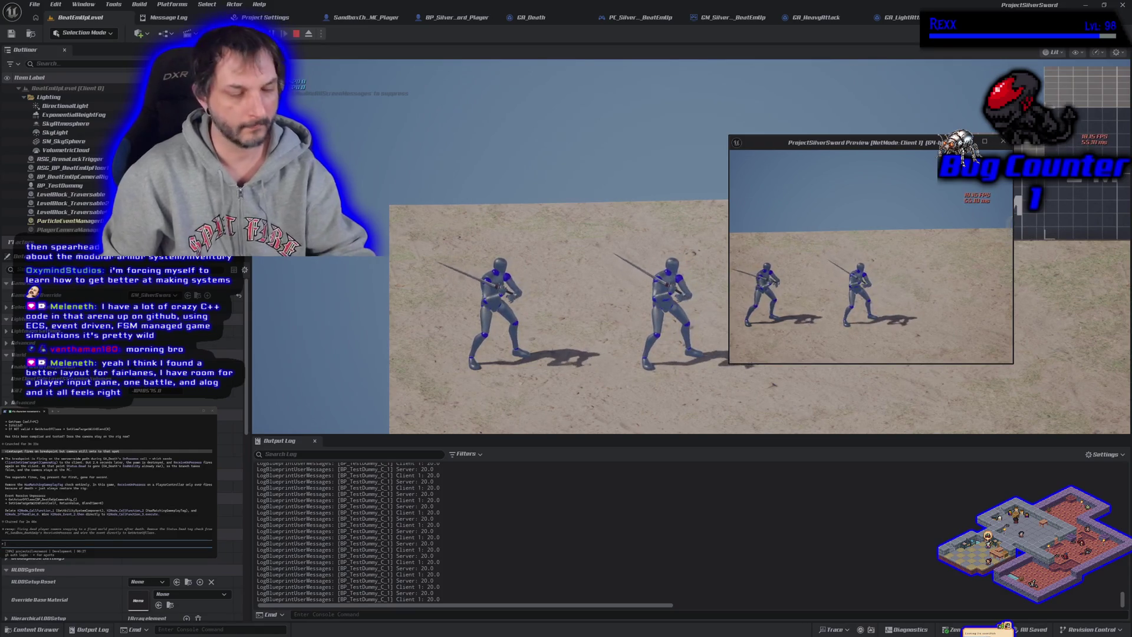
{"action": "key", "text": "Escape"}
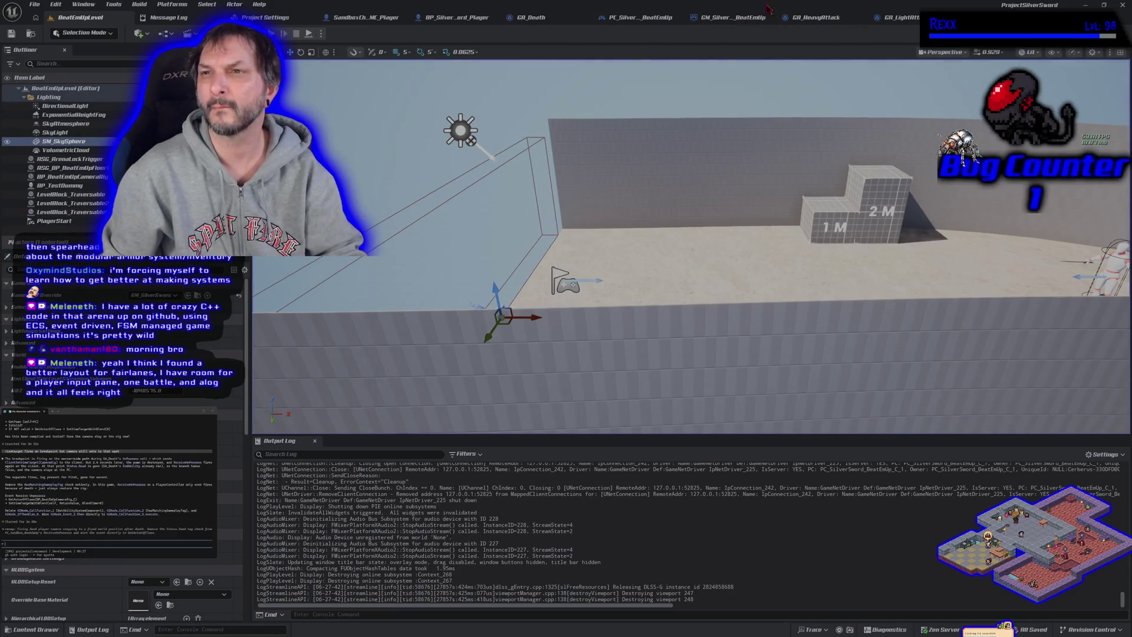
{"action": "left_click", "coordinate": [470, 19]}
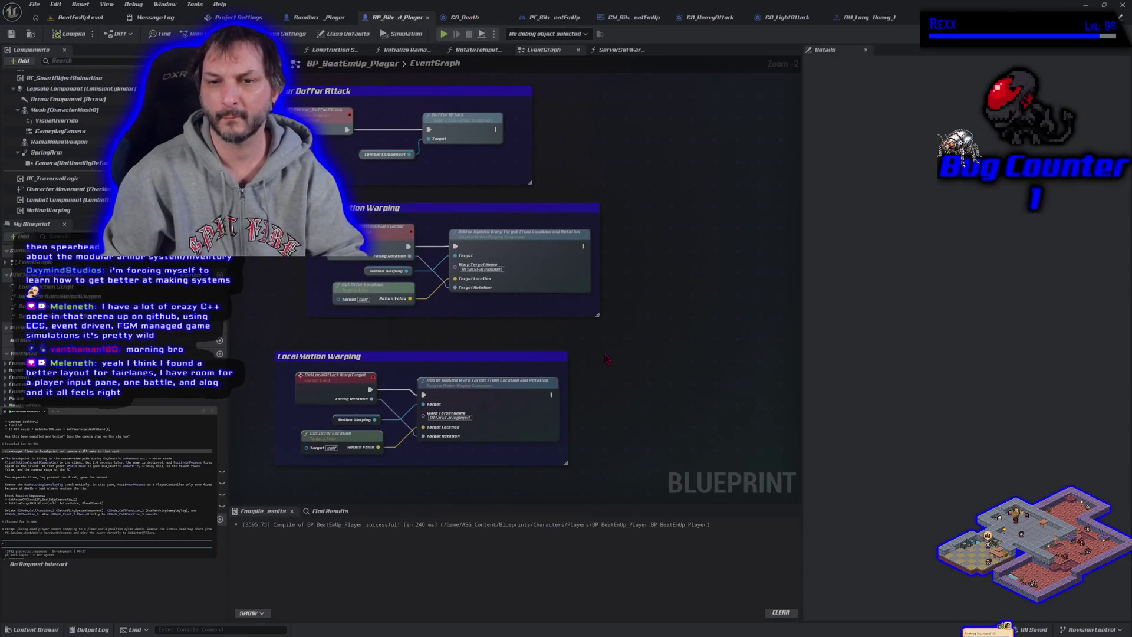
Run and stop another two-client play-in-editor test of BeatEmUpLevel
{"action": "left_click", "coordinate": [86, 21]}
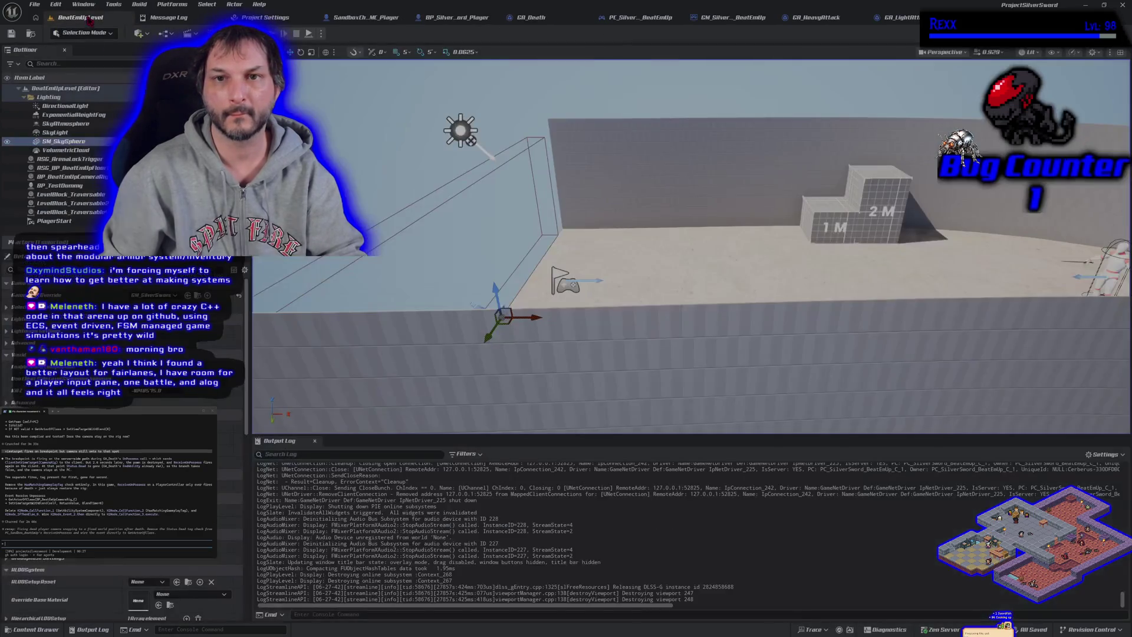
{"action": "key", "text": "alt+p"}
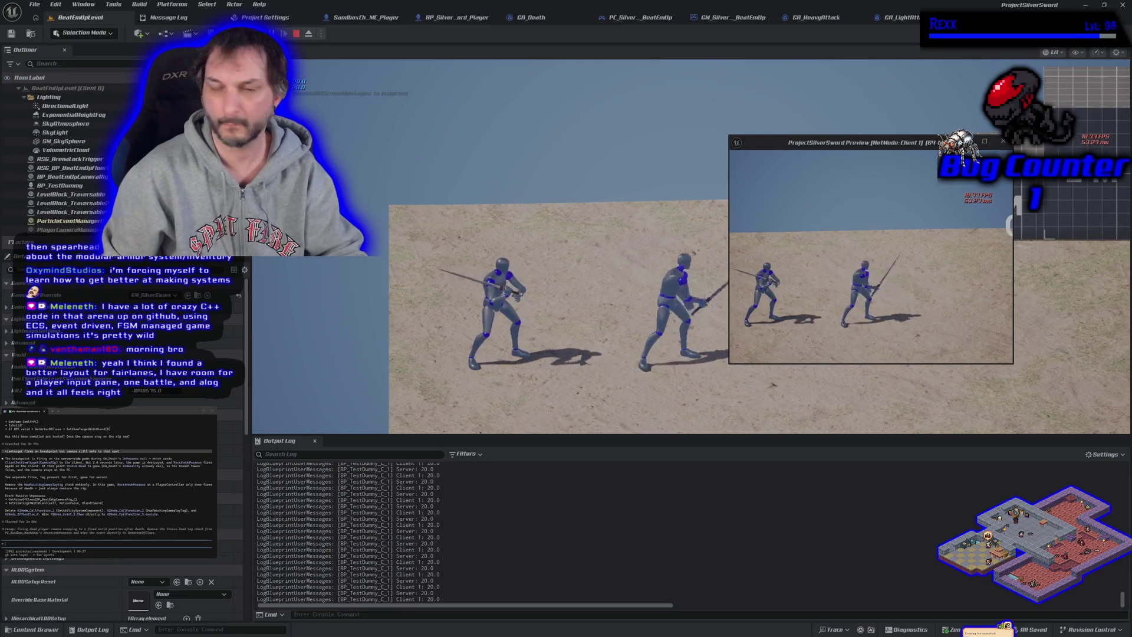
{"action": "key", "text": "Escape"}
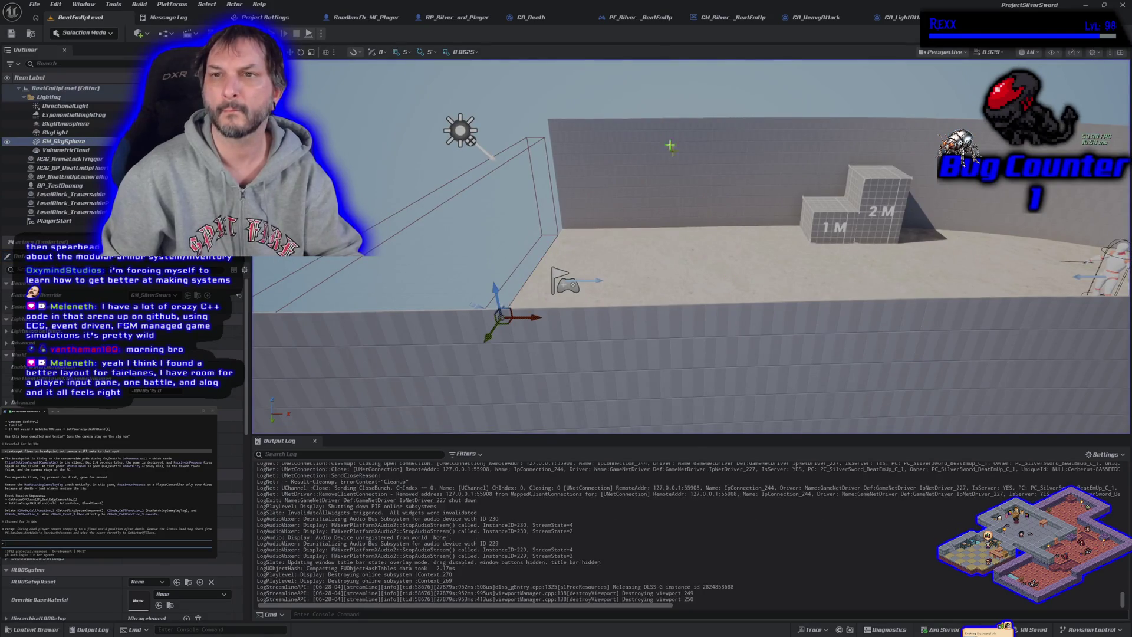
{"action": "left_click", "coordinate": [457, 17]}
In ServerSetWarpTargetRotation, wire Make Rotator into the second Return Node's Facing Rotation and compile
{"action": "mouse_move", "coordinate": [492, 260]}
{"action": "left_mouse_down"}
{"action": "mouse_move", "coordinate": [521, 276]}
{"action": "mouse_move", "coordinate": [544, 321]}
{"action": "left_mouse_up"}
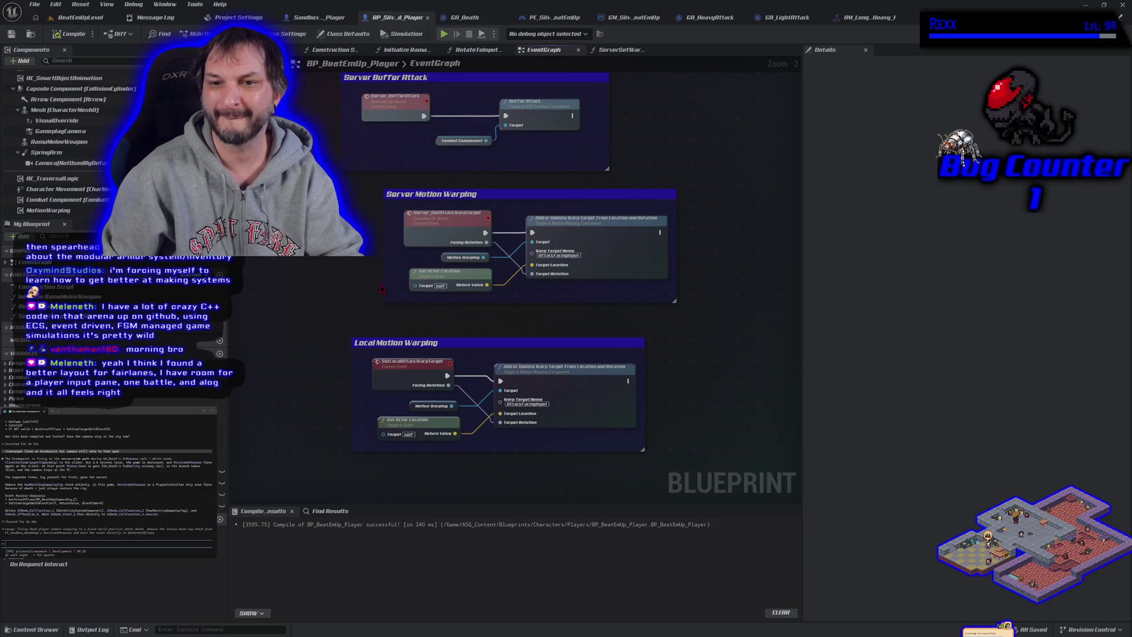
{"action": "left_click_drag", "start_coordinate": [381, 289], "coordinate": [386, 313]}
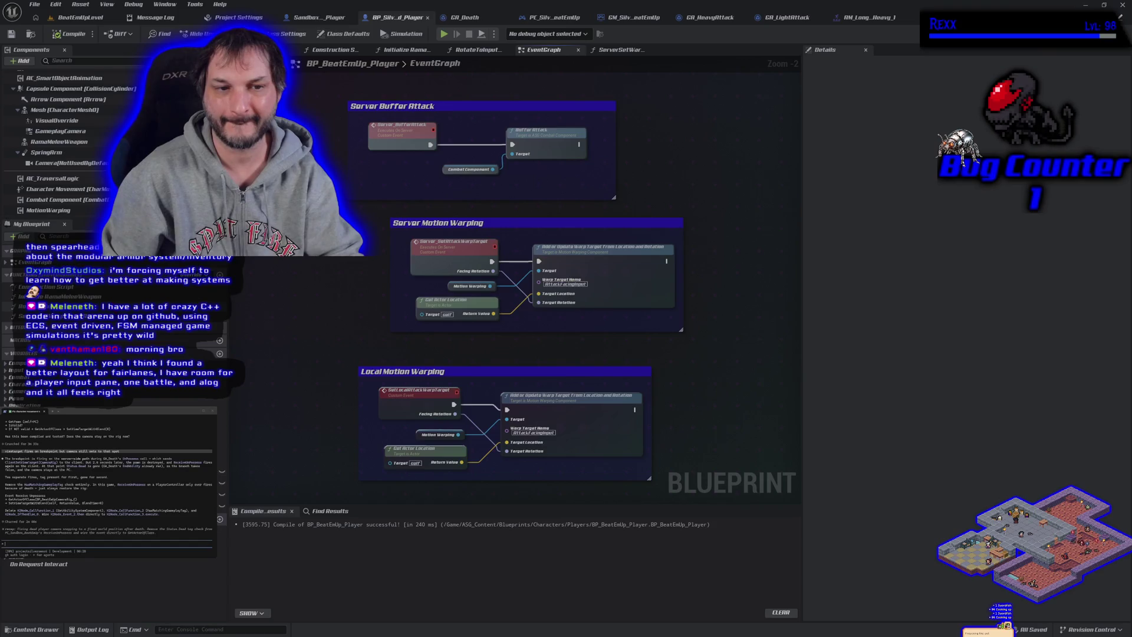
{"action": "double_click", "coordinate": [6, 316]}
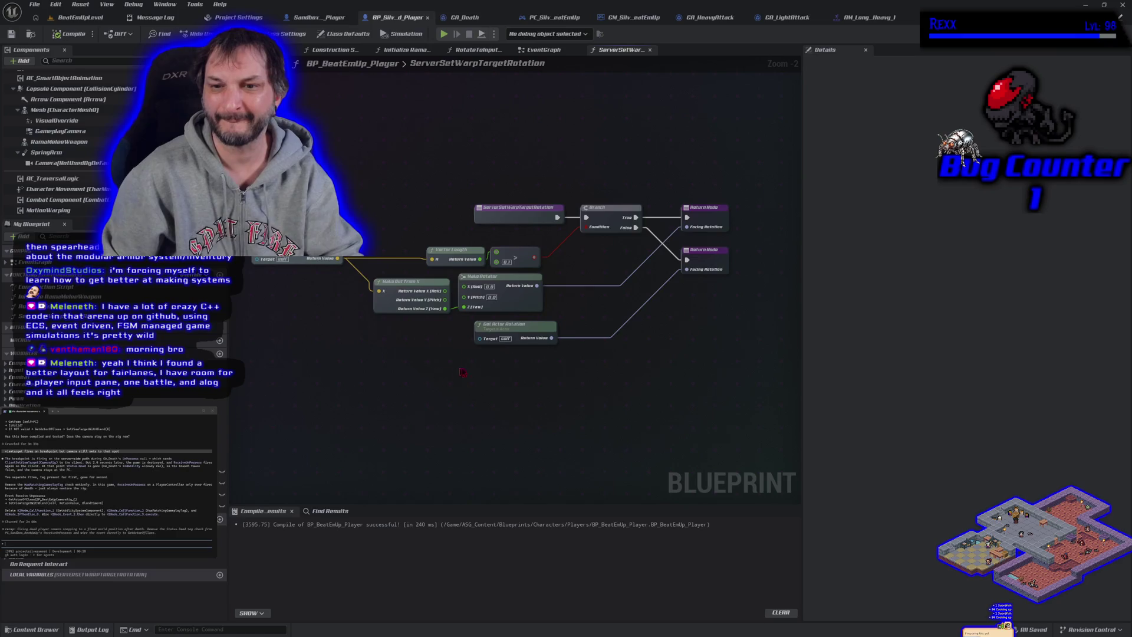
{"action": "left_click_drag", "start_coordinate": [533, 334], "coordinate": [527, 334]}
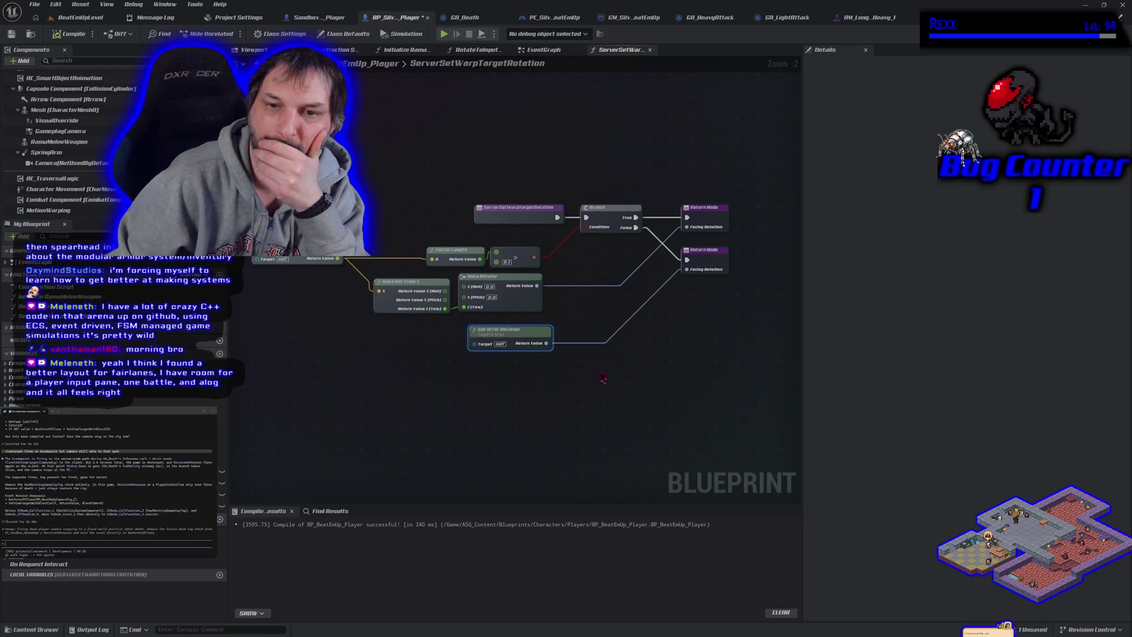
{"action": "mouse_move", "coordinate": [537, 286]}
{"action": "left_mouse_down"}
{"action": "mouse_move", "coordinate": [637, 298]}
{"action": "mouse_move", "coordinate": [693, 274]}
{"action": "left_mouse_up"}
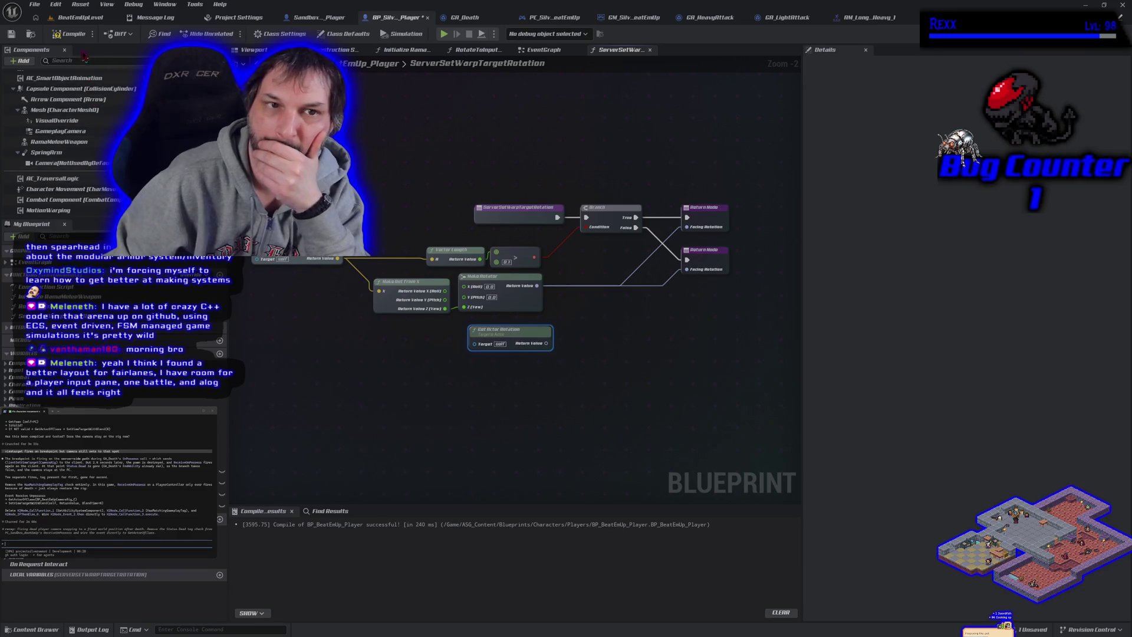
{"action": "left_click", "coordinate": [71, 34]}
{"action": "left_click", "coordinate": [80, 17]}
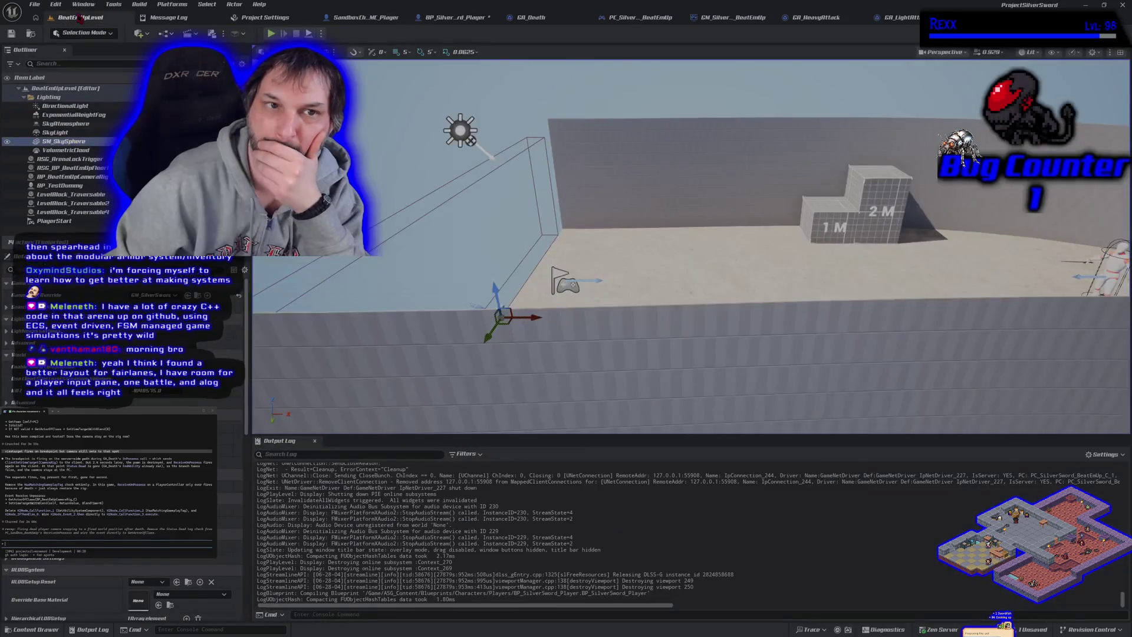
Play-test BeatEmUpLevel with the new warp rotation, then stop the session
{"action": "key", "text": "alt+p"}
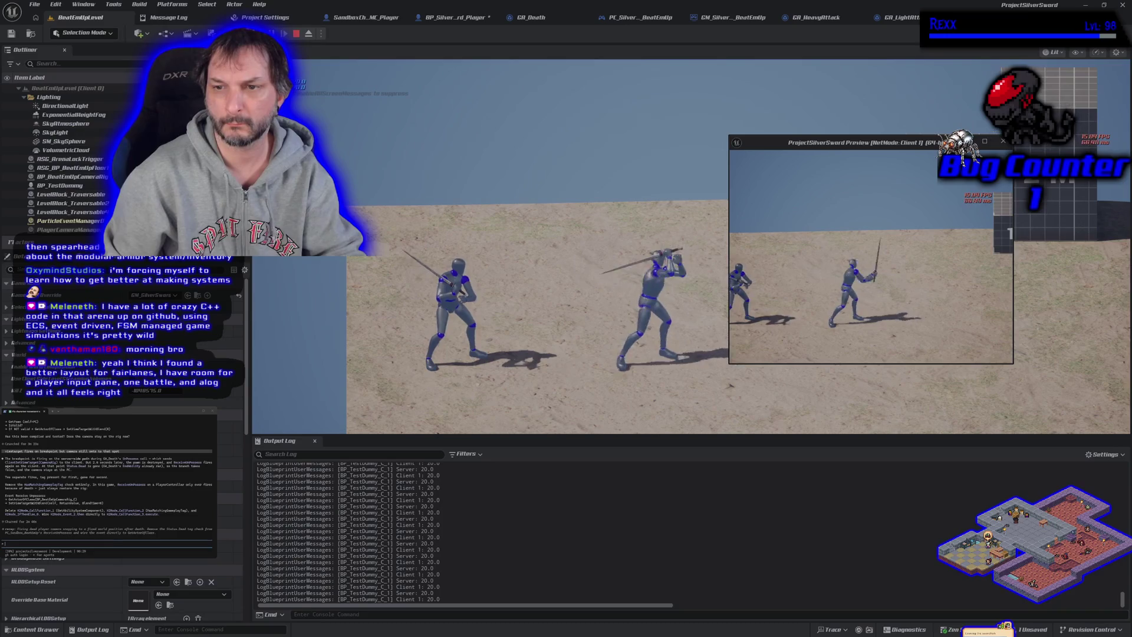
{"action": "key", "text": "Escape"}
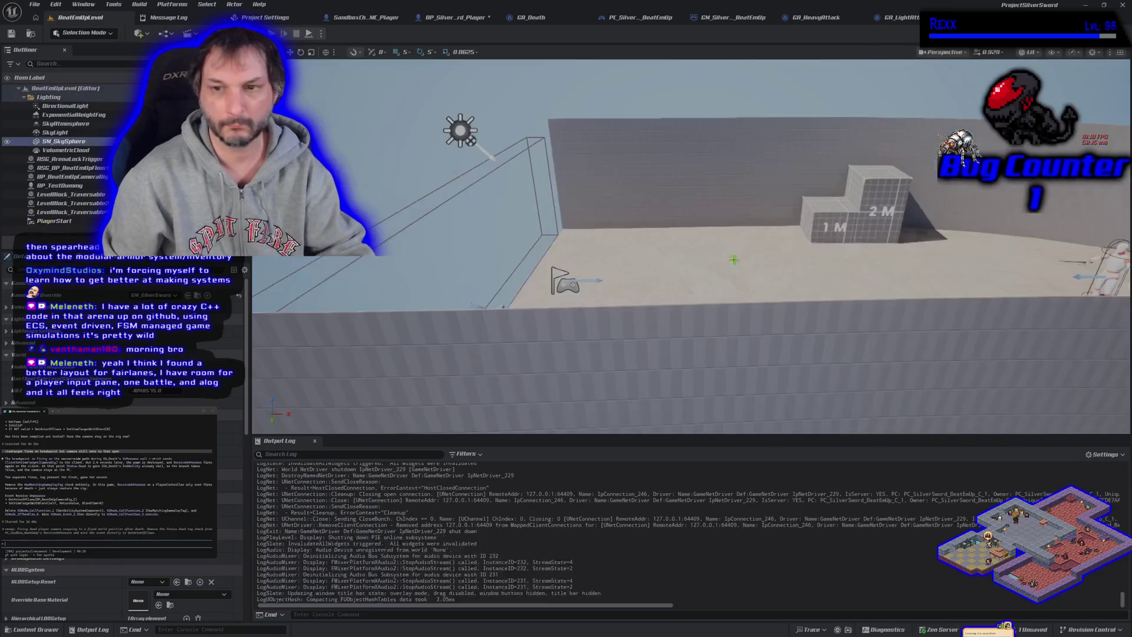
{"action": "left_click", "coordinate": [470, 21]}
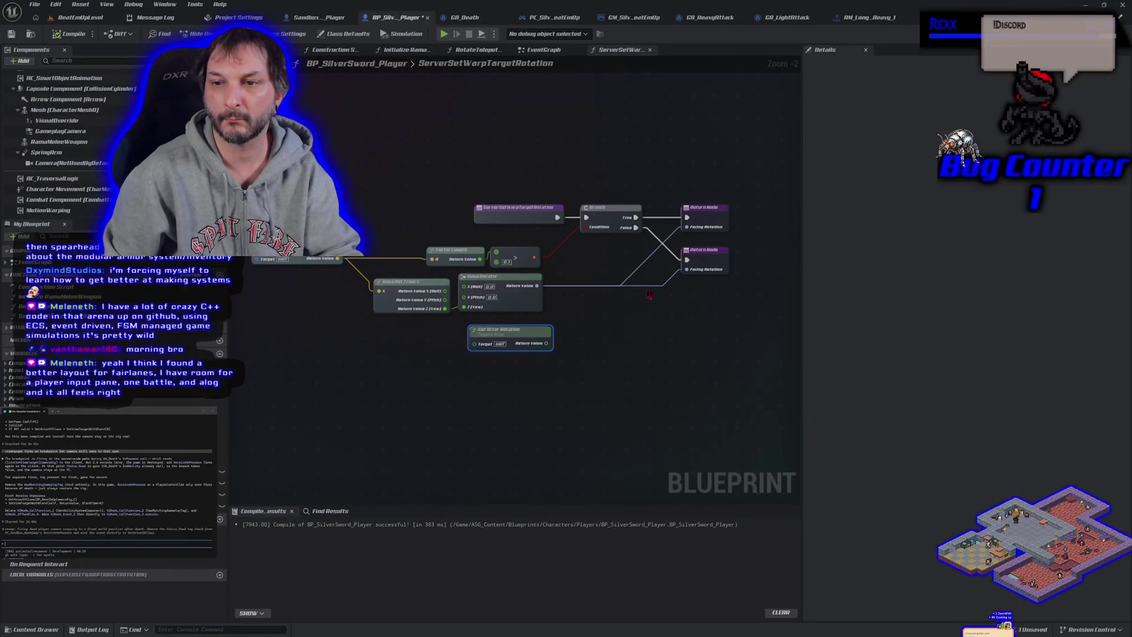
Disconnect Make Rotator from the lower Facing Rotation and add a Mesh Get Forward Vector node
{"action": "left_click", "coordinate": [701, 268], "text": "alt"}
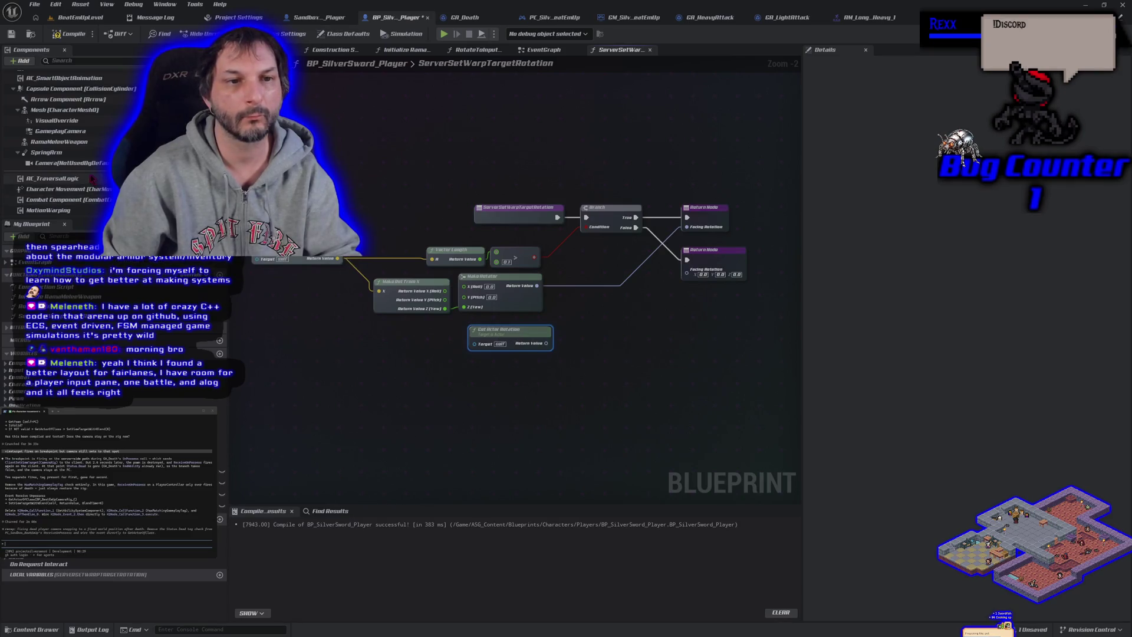
{"action": "left_click", "coordinate": [66, 112]}
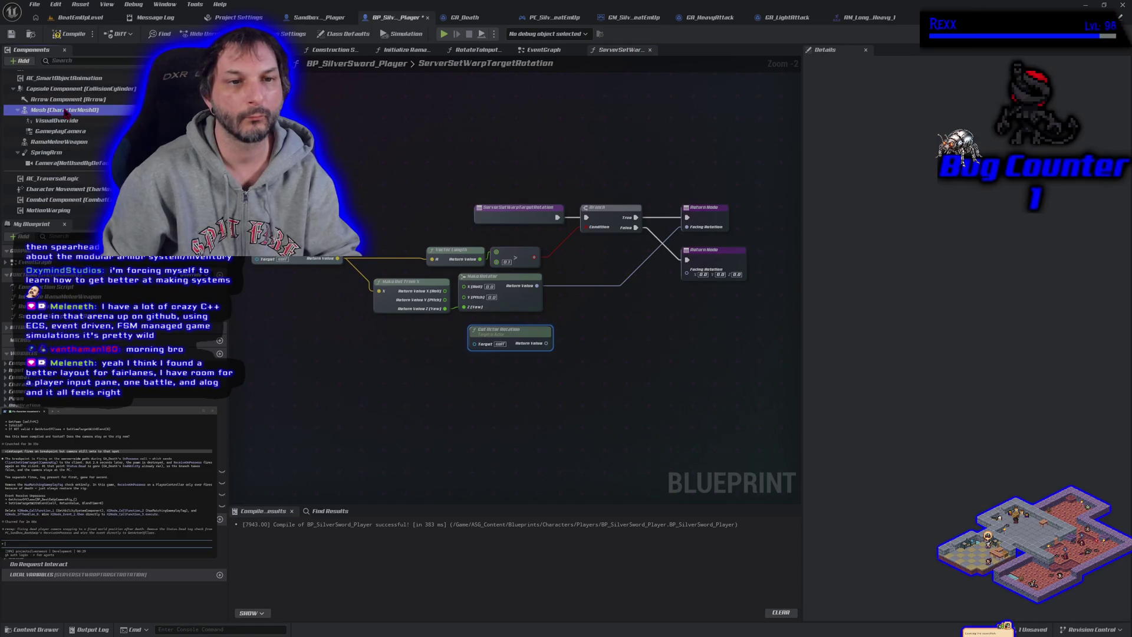
{"action": "mouse_move", "coordinate": [71, 121]}
{"action": "left_mouse_down"}
{"action": "mouse_move", "coordinate": [442, 393]}
{"action": "mouse_move", "coordinate": [487, 391]}
{"action": "left_mouse_up"}
{"action": "type", "text": "get"}
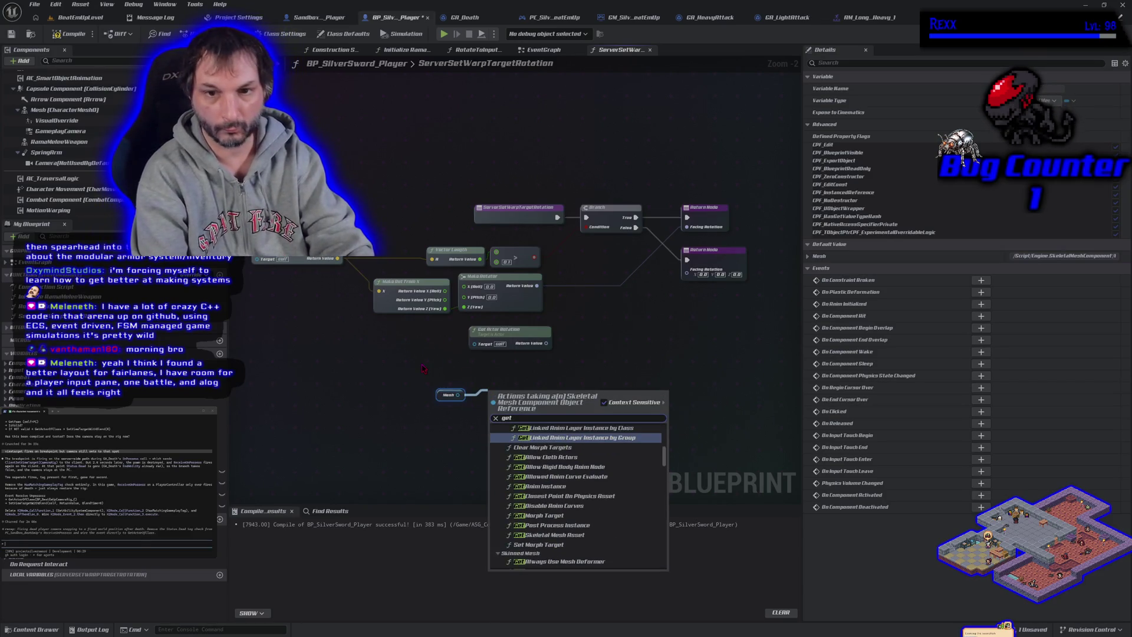
{"action": "type", "text": " forward"}
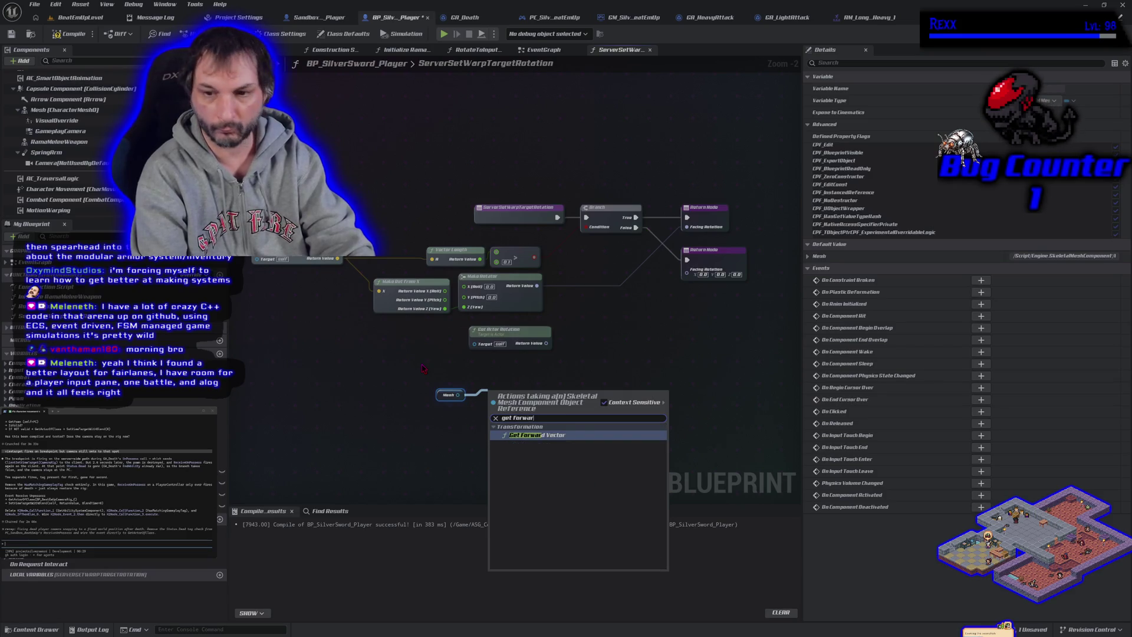
{"action": "key", "text": "Return"}
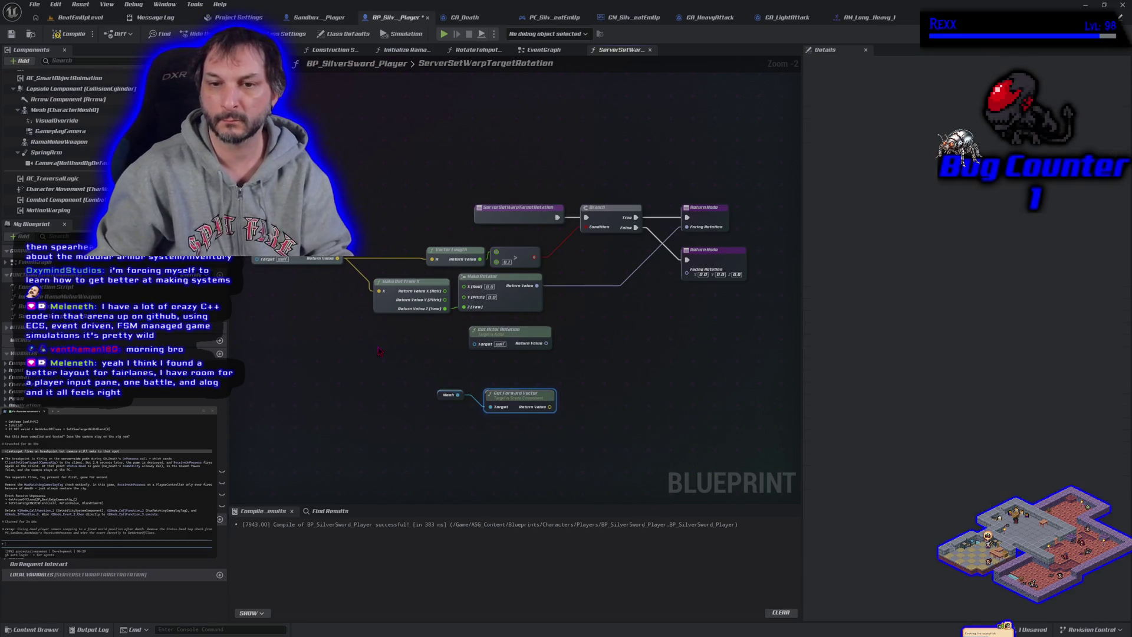
Duplicate Make Rot From X and Make Rotator, route the forward vector through them to Facing Rotation, compile and save
{"action": "left_click_drag", "start_coordinate": [393, 275], "coordinate": [466, 298]}
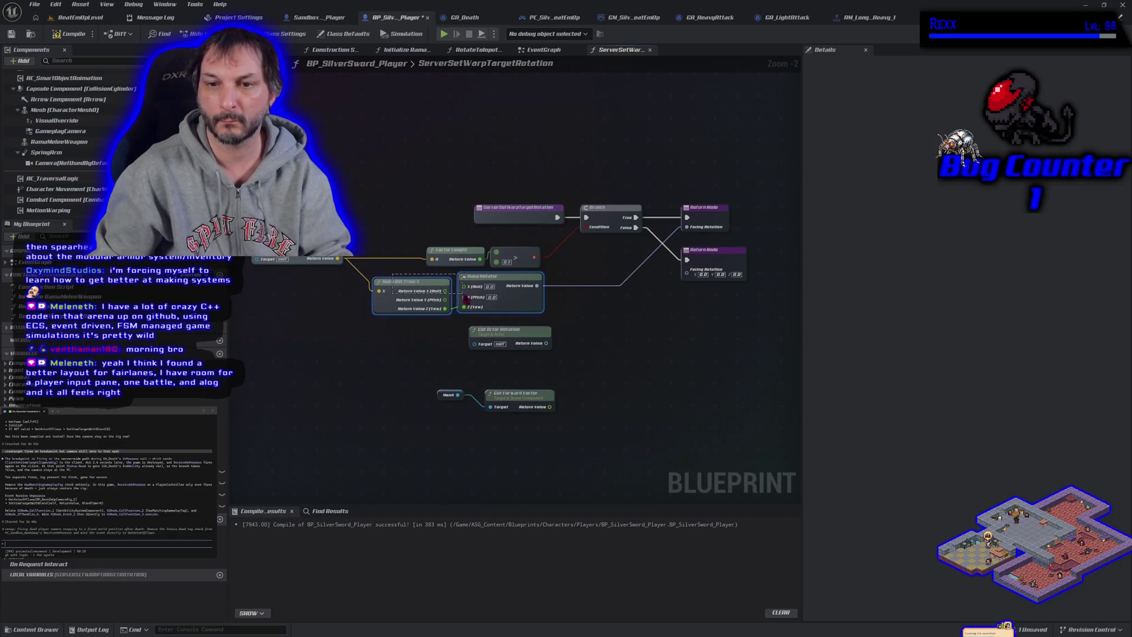
{"action": "key", "text": "ctrl+c"}
{"action": "key", "text": "ctrl+v"}
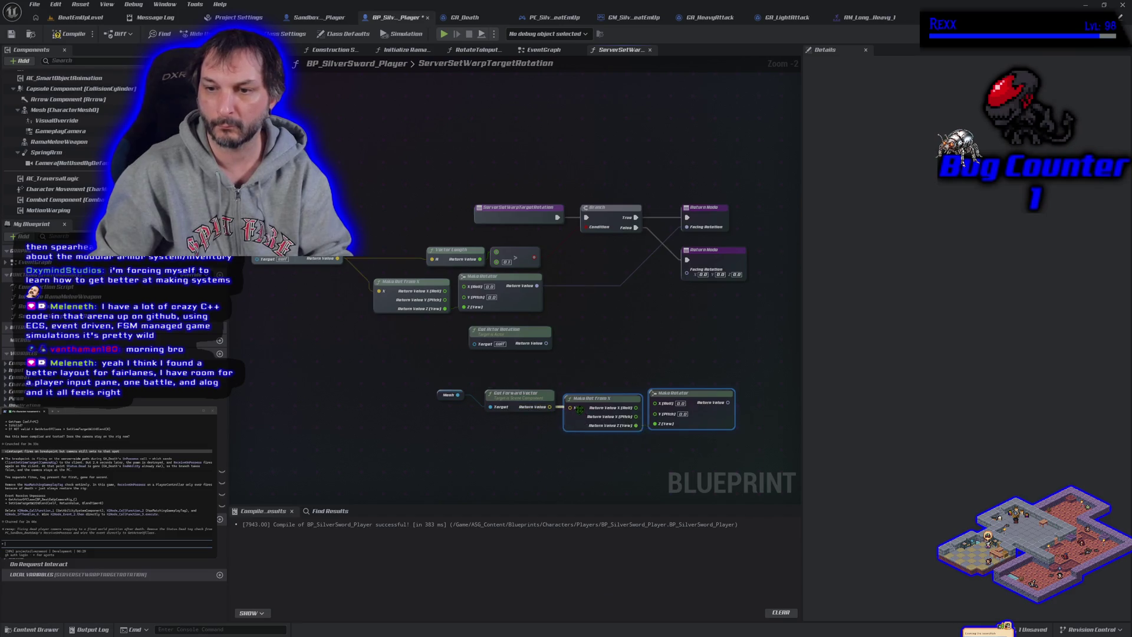
{"action": "left_click", "coordinate": [549, 415]}
{"action": "left_click_drag", "start_coordinate": [549, 406], "coordinate": [570, 408]}
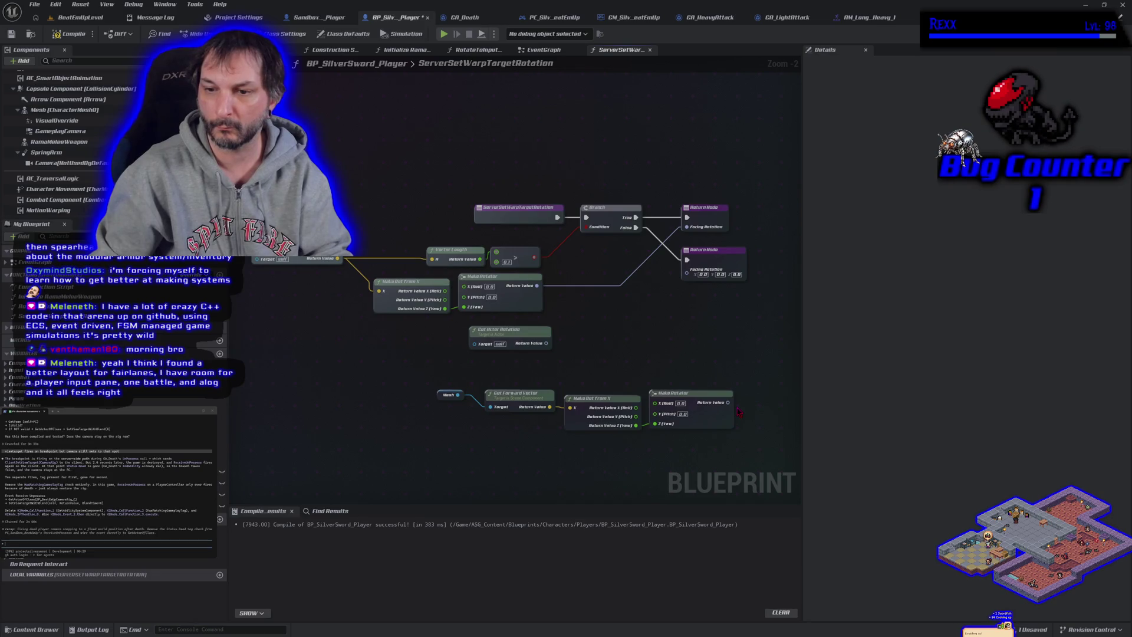
{"action": "mouse_move", "coordinate": [729, 402]}
{"action": "left_mouse_down"}
{"action": "mouse_move", "coordinate": [778, 407]}
{"action": "mouse_move", "coordinate": [763, 298]}
{"action": "mouse_move", "coordinate": [687, 270]}
{"action": "left_mouse_up"}
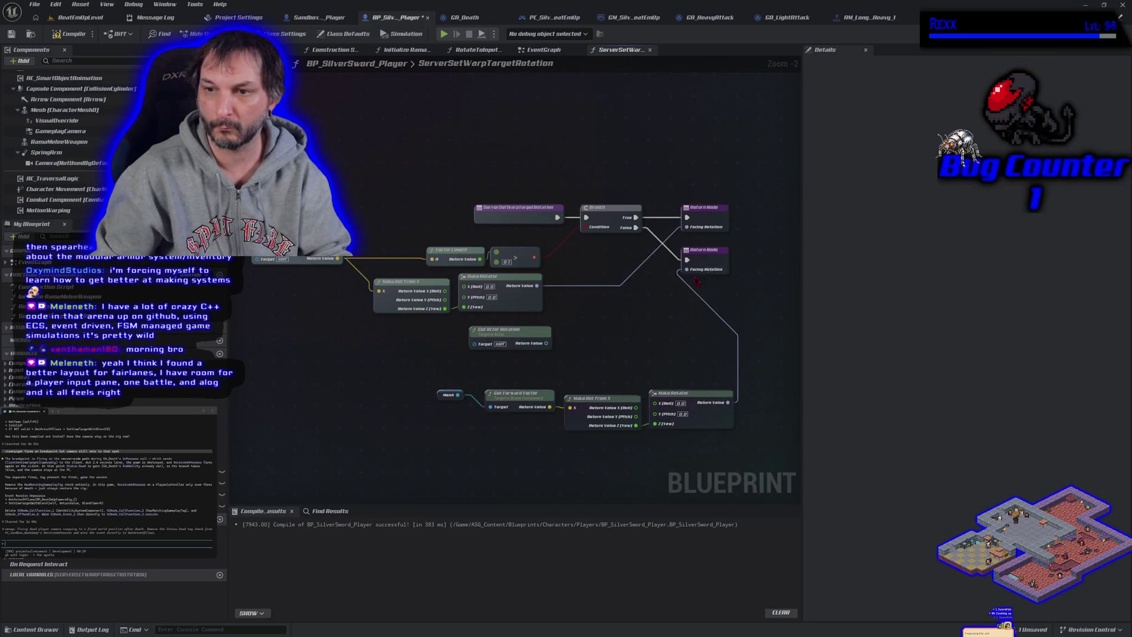
{"action": "left_click", "coordinate": [70, 33]}
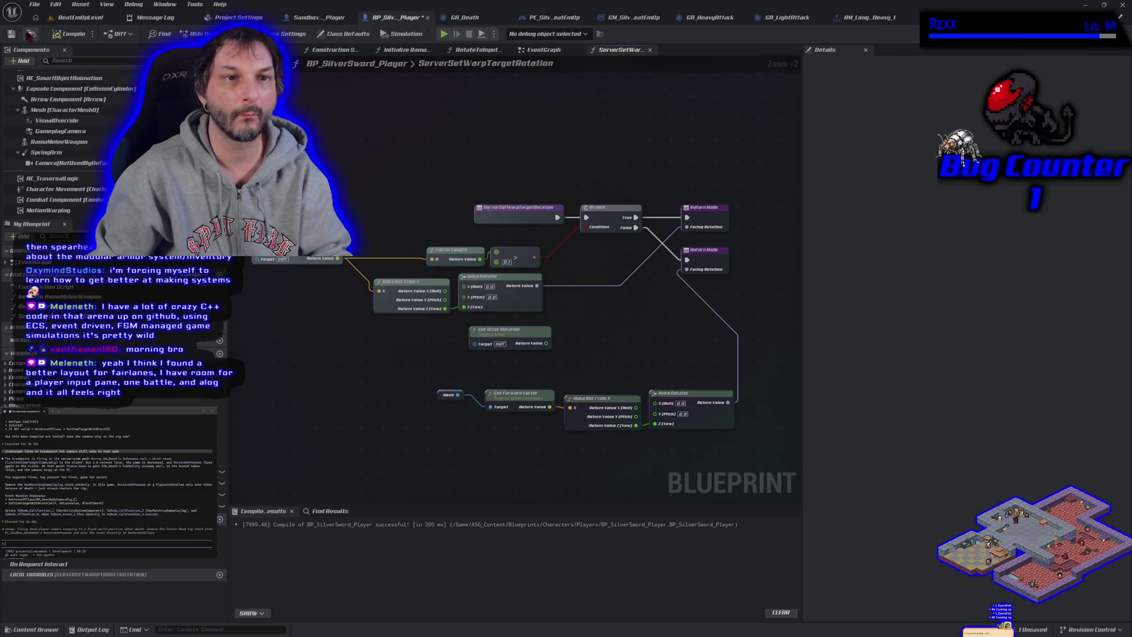
{"action": "left_click", "coordinate": [11, 34]}
{"action": "left_click", "coordinate": [80, 17]}
Play-test BeatEmUpLevel with the forward-vector facing rotation, then stop the session
{"action": "left_click", "coordinate": [270, 33]}
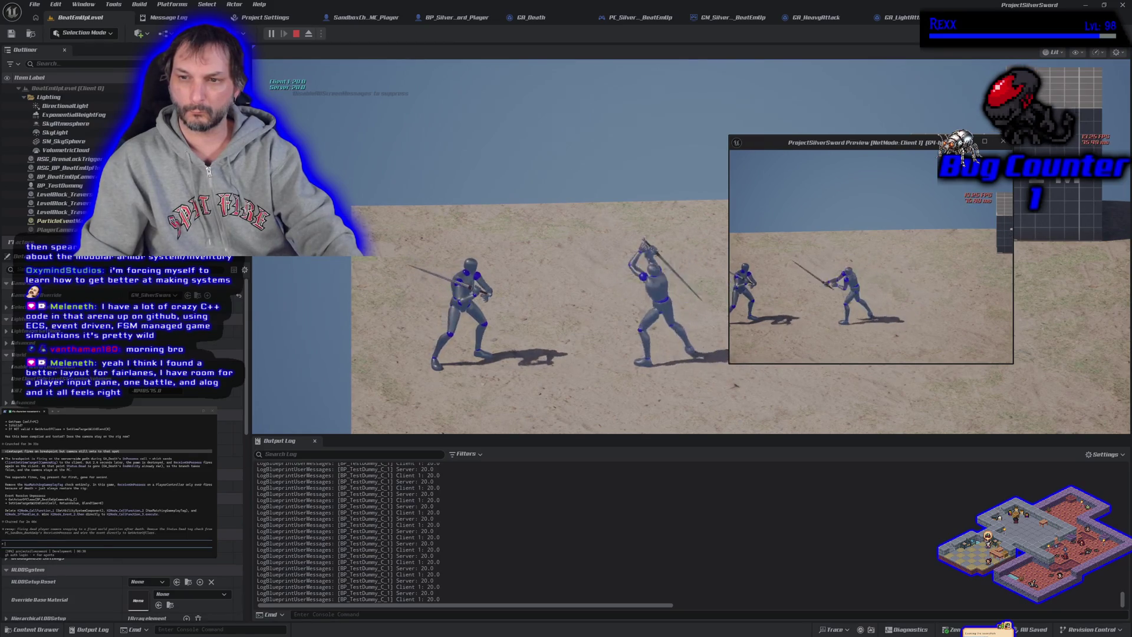
{"action": "key", "text": "Escape"}
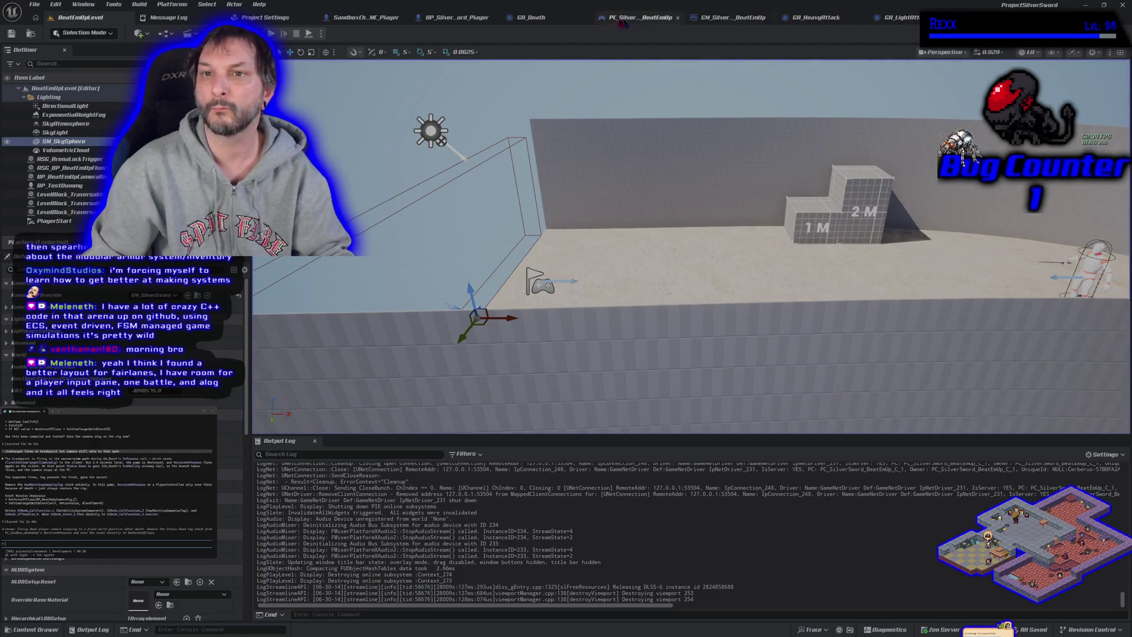
{"action": "left_click", "coordinate": [457, 17]}
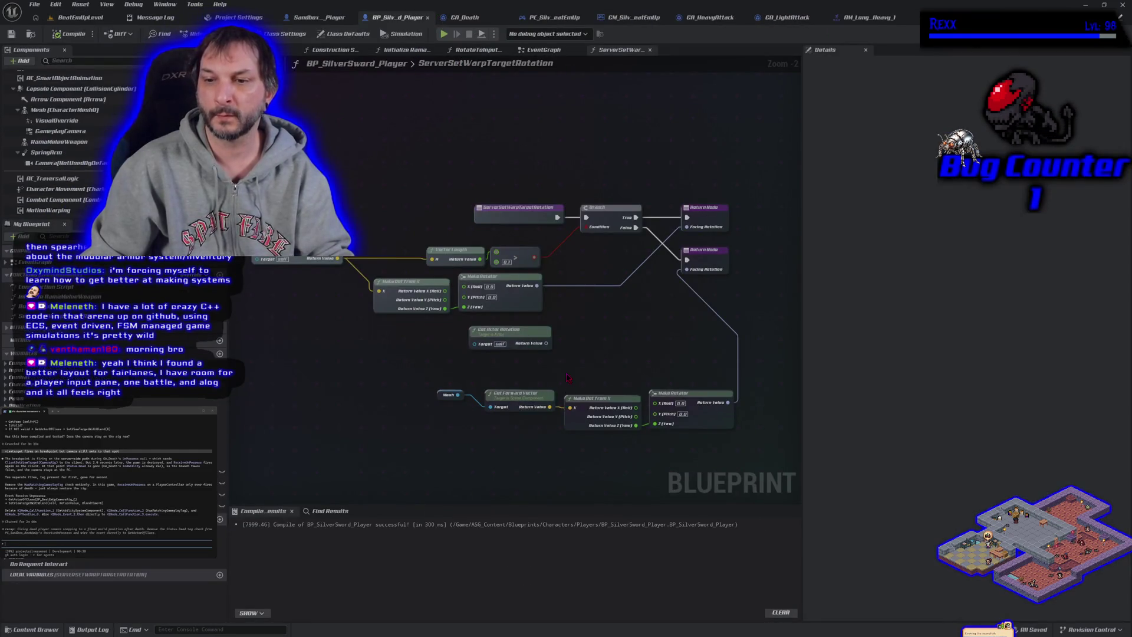
Replace the three forward-vector nodes with the mesh's Get World Rotation feeding the second Facing Rotation, and save
{"action": "left_click_drag", "start_coordinate": [568, 377], "coordinate": [500, 355]}
{"action": "left_click_drag", "start_coordinate": [419, 357], "coordinate": [448, 364]}
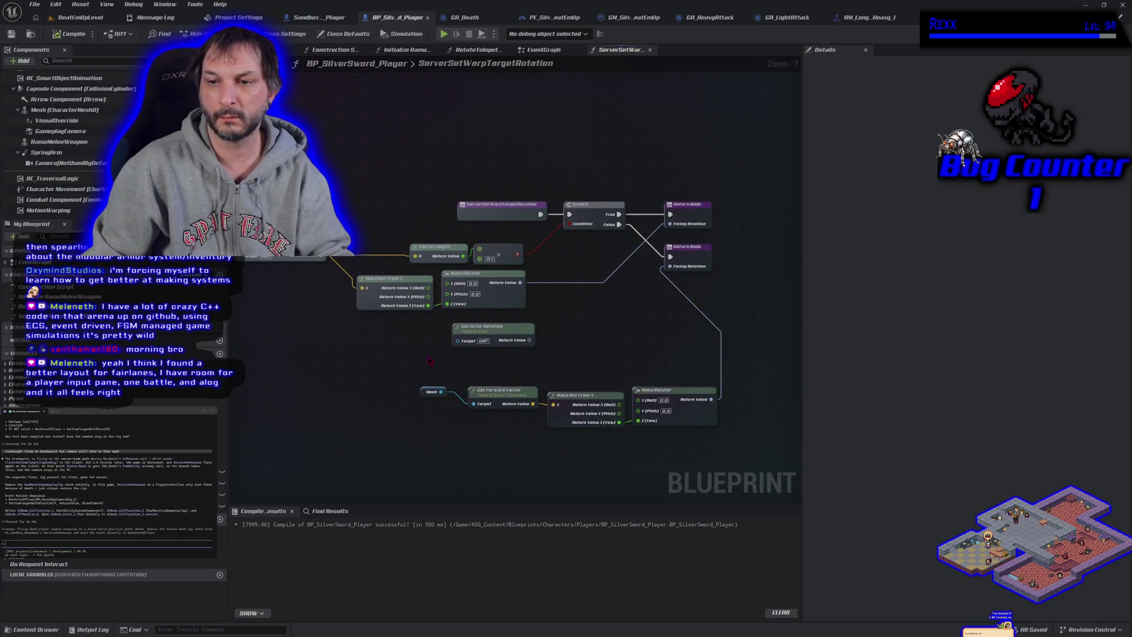
{"action": "left_click_drag", "start_coordinate": [500, 375], "coordinate": [647, 431]}
{"action": "key", "text": "Delete"}
{"action": "left_click_drag", "start_coordinate": [441, 392], "coordinate": [462, 405]}
{"action": "type", "text": "get rotat"}
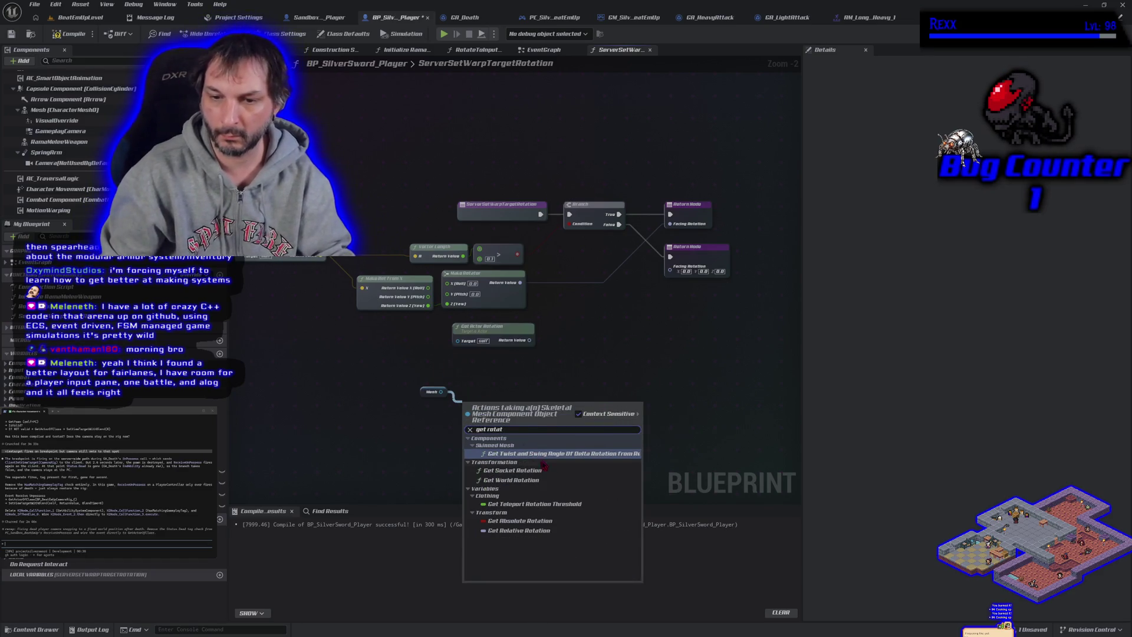
{"action": "left_click", "coordinate": [538, 480]}
{"action": "mouse_move", "coordinate": [529, 415]}
{"action": "left_mouse_down"}
{"action": "mouse_move", "coordinate": [678, 330]}
{"action": "mouse_move", "coordinate": [669, 266]}
{"action": "left_mouse_up"}
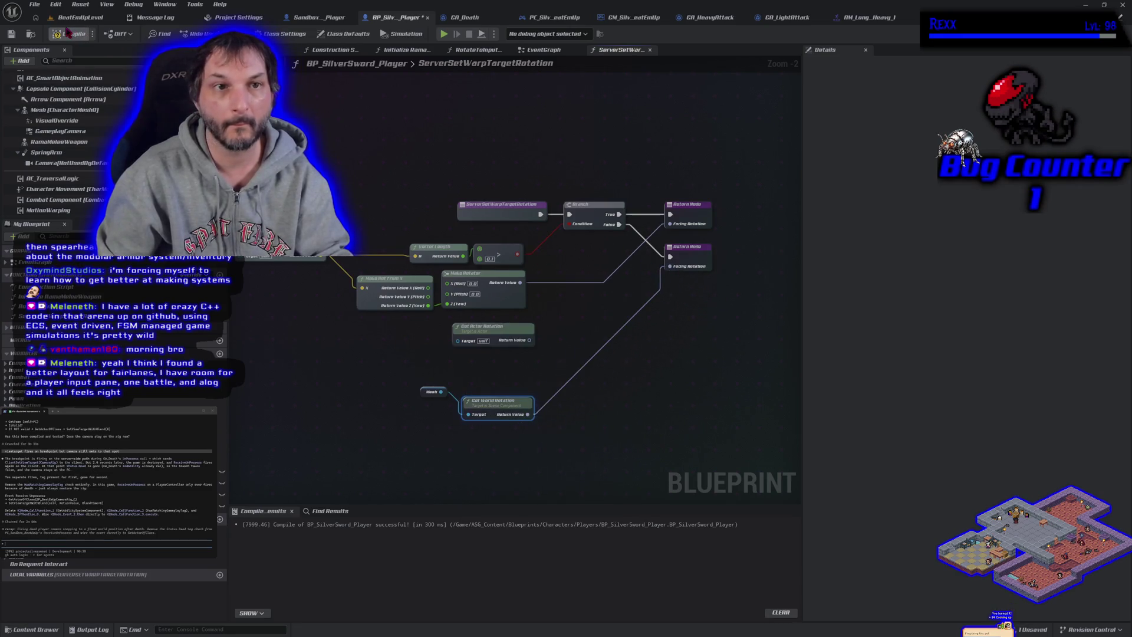
{"action": "left_click", "coordinate": [11, 34]}
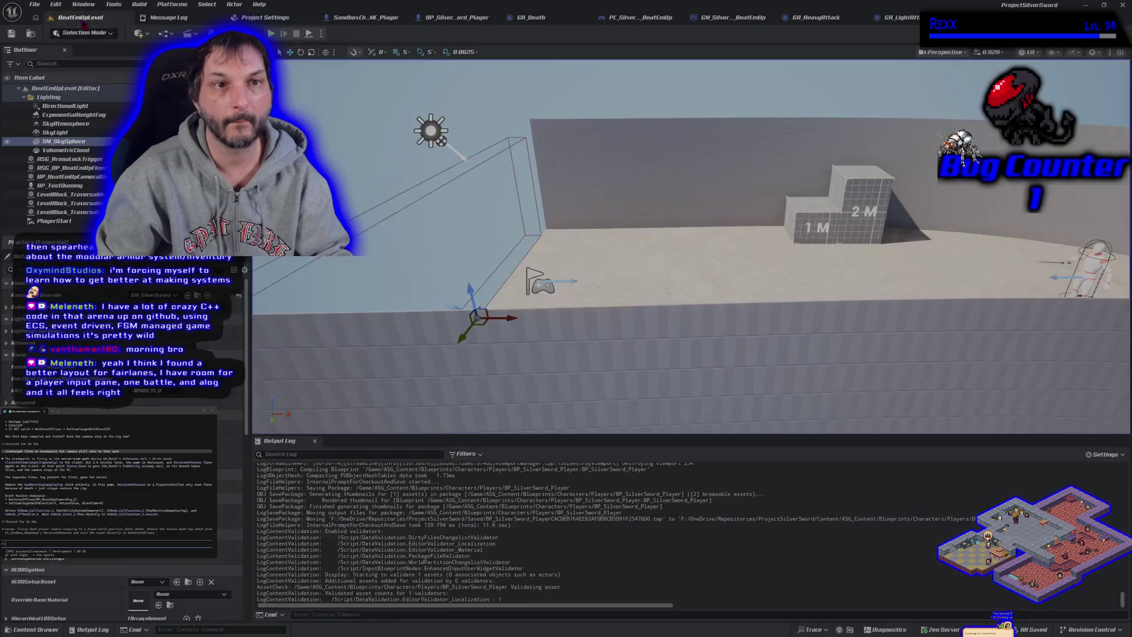
Run a two-client test play of BeatEmUpLevel, then reopen BP_SilverSword_Player's ServerSetWarpTargetRotation graph
{"action": "left_click", "coordinate": [79, 17]}
{"action": "left_click", "coordinate": [271, 34]}
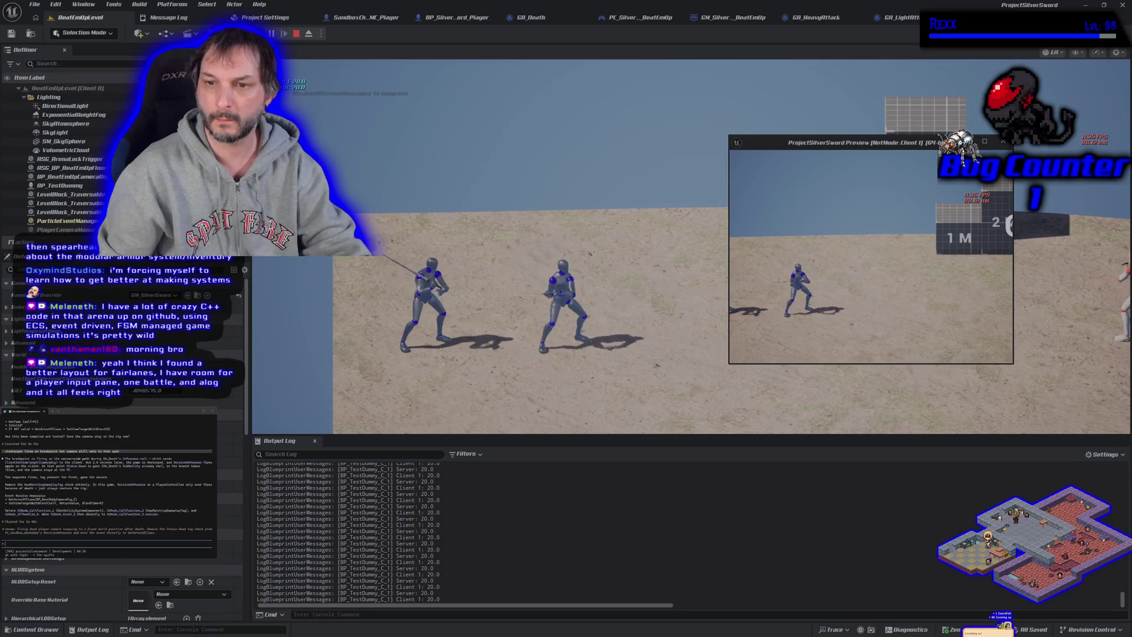
{"action": "key", "text": "Escape"}
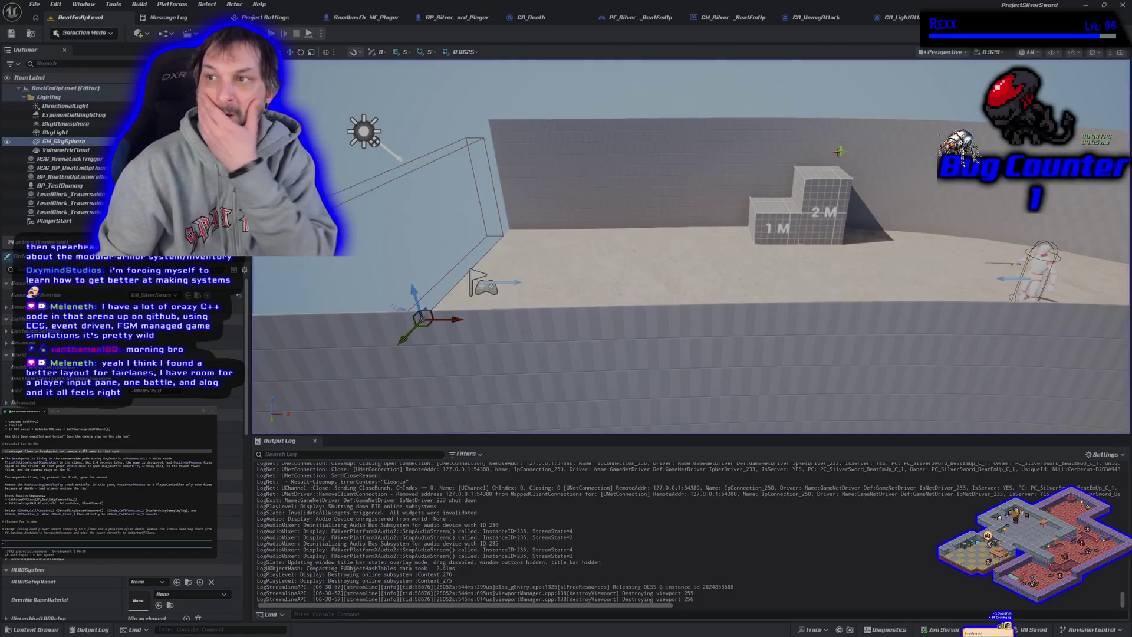
{"action": "left_click", "coordinate": [456, 21]}
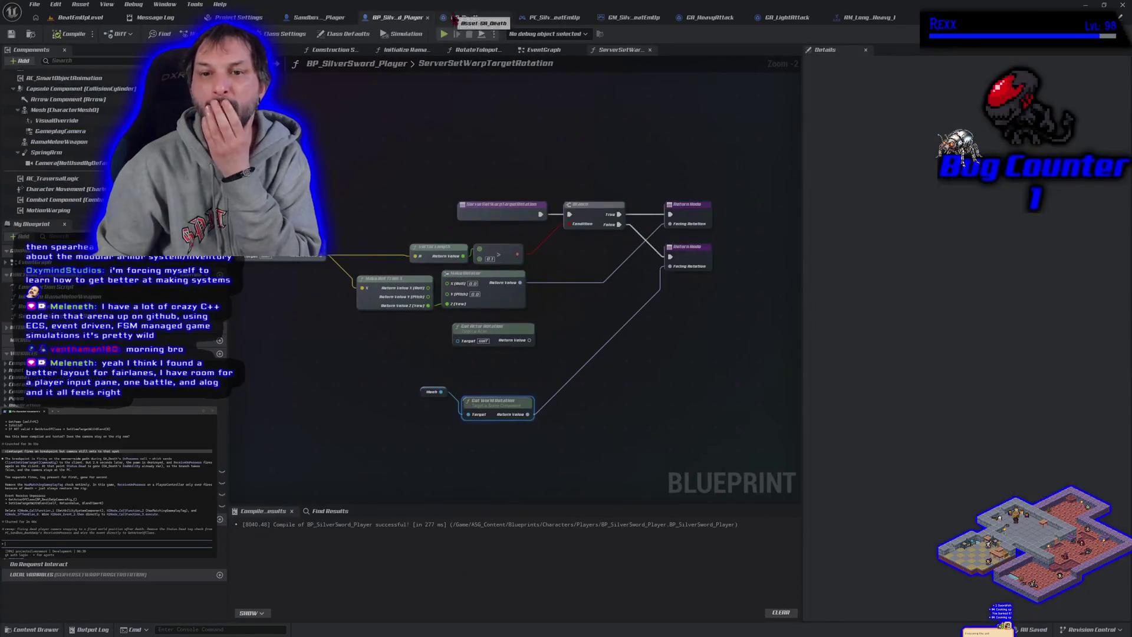
Wire Get Actor Rotation into the second Facing Rotation and delete the Mesh and Get World Rotation nodes
{"action": "mouse_move", "coordinate": [531, 341]}
{"action": "left_mouse_down"}
{"action": "mouse_move", "coordinate": [596, 329]}
{"action": "mouse_move", "coordinate": [671, 266]}
{"action": "left_mouse_up"}
{"action": "left_click_drag", "start_coordinate": [498, 400], "coordinate": [487, 412]}
{"action": "key", "text": "Delete"}
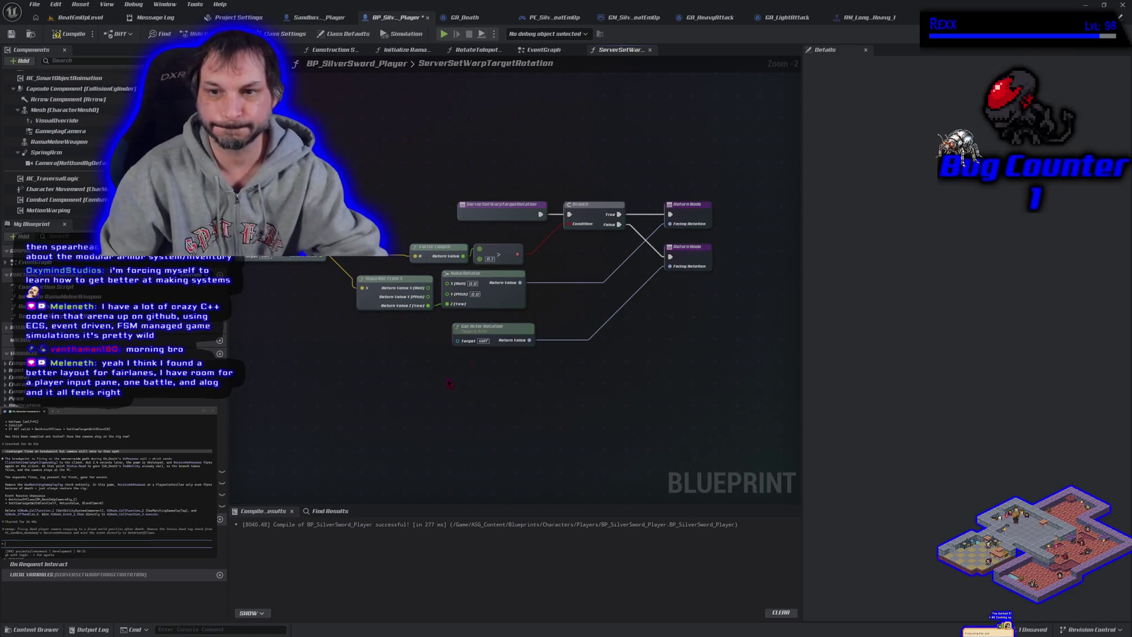
Compile and save BP_SilverSword_Player, then return to the BeatEmUpLevel editor
{"action": "left_click", "coordinate": [85, 33]}
{"action": "left_click", "coordinate": [11, 34]}
{"action": "left_click_drag", "start_coordinate": [325, 143], "coordinate": [375, 155]}
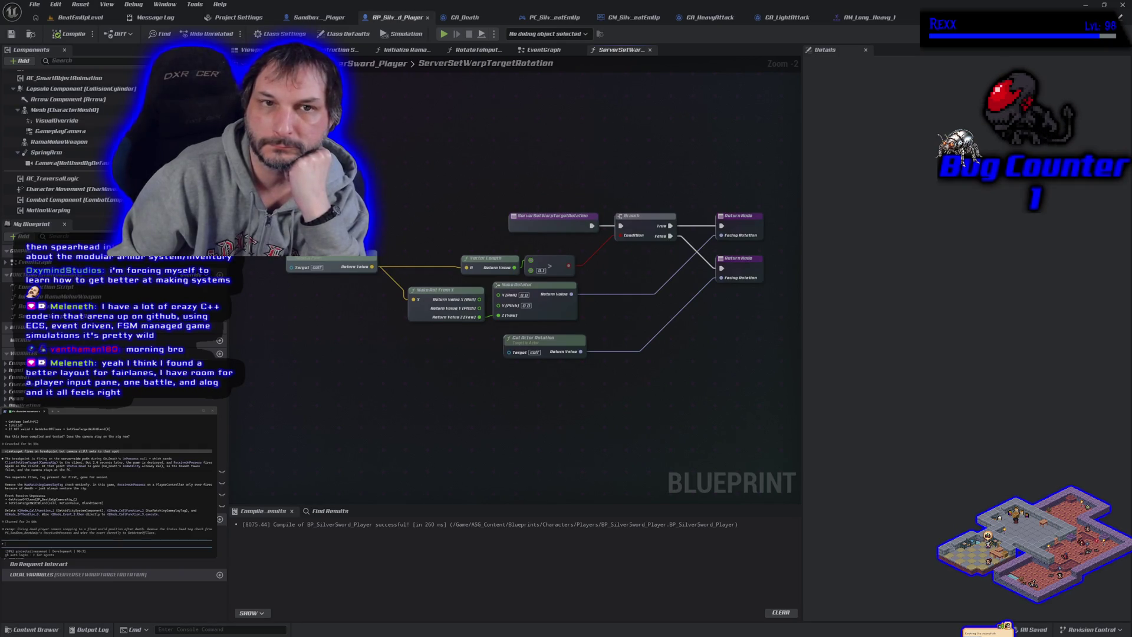
{"action": "left_click", "coordinate": [90, 22]}
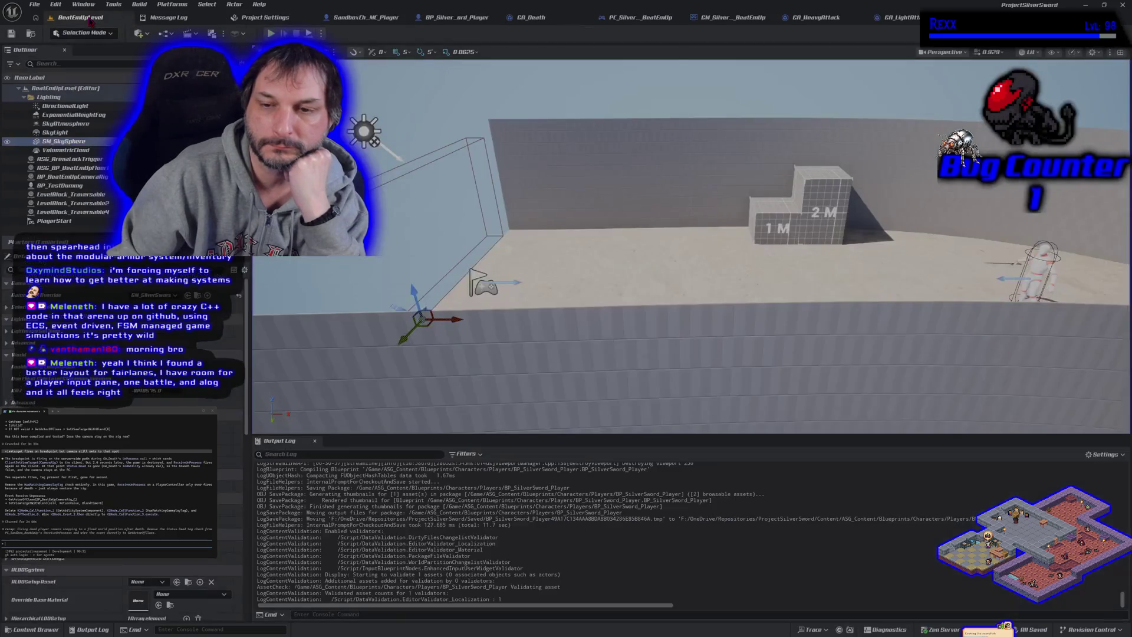
Test-play the actor-rotation version, then return to BP_SilverSword_Player's ServerSetWarpTargetRotation graph
{"action": "left_click", "coordinate": [270, 33]}
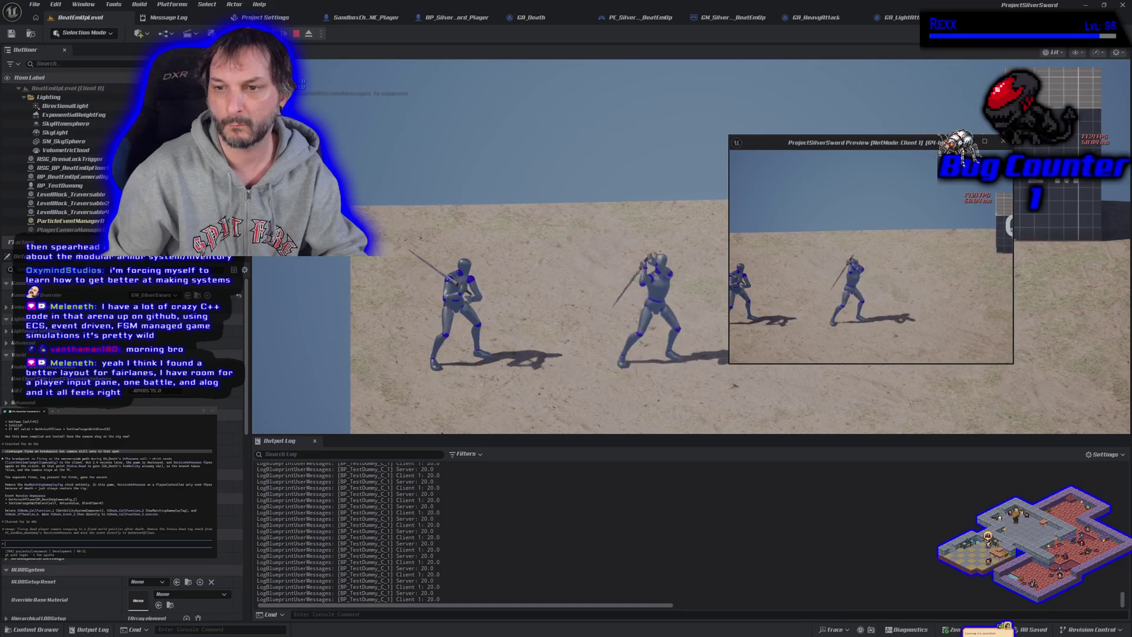
{"action": "key", "text": "Escape"}
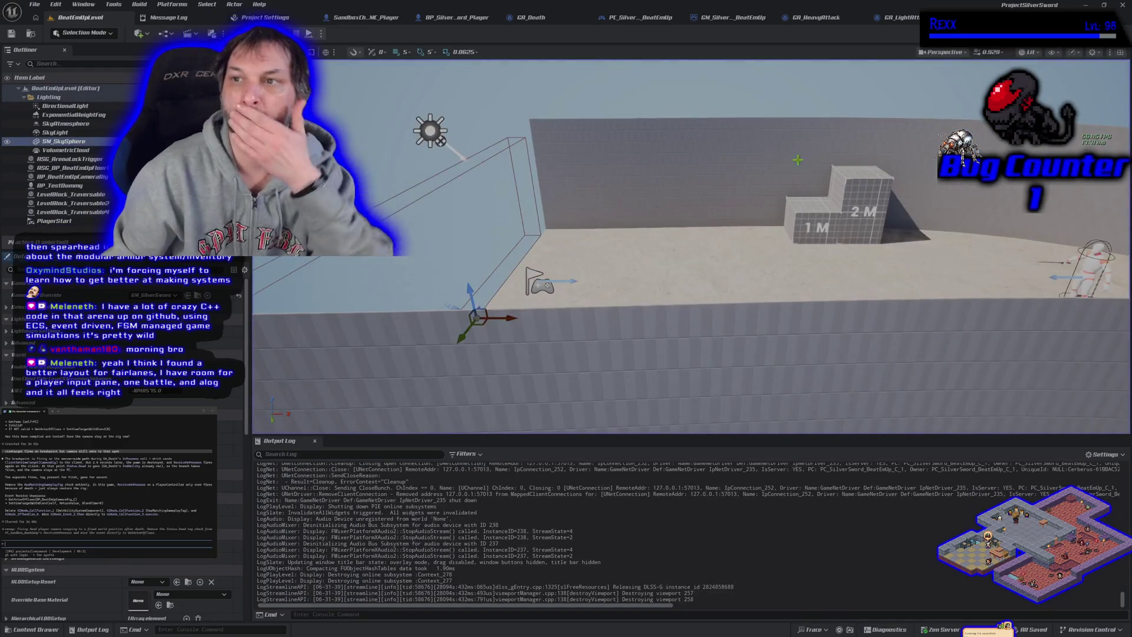
{"action": "left_click", "coordinate": [454, 17]}
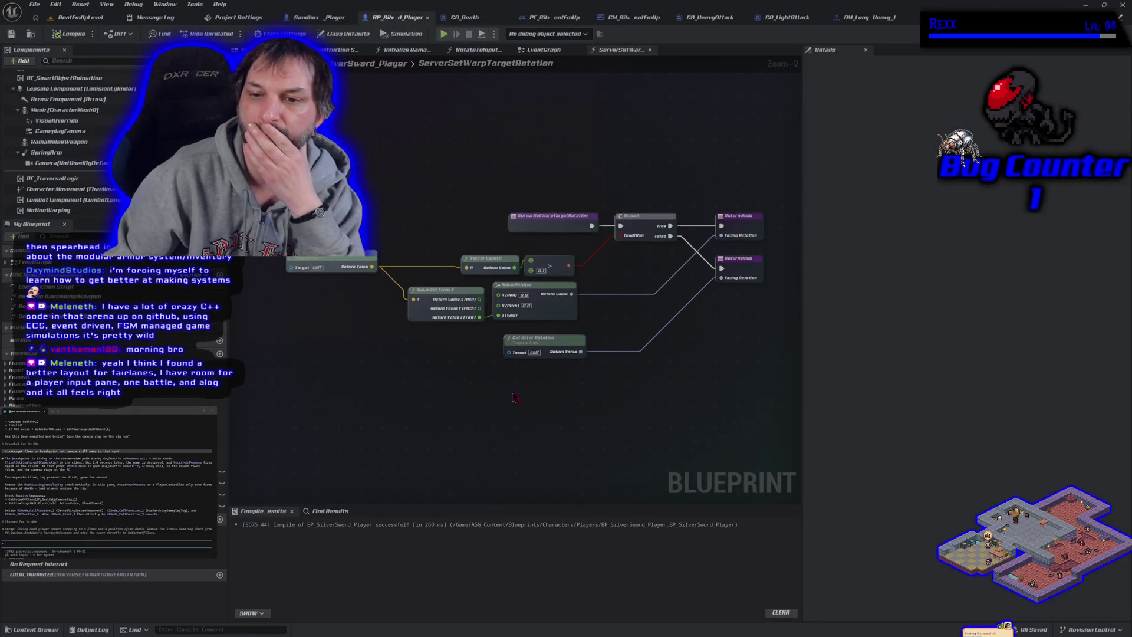
Feed an Arrow Component's Get World Rotation into the second Facing Rotation and compile
{"action": "left_click", "coordinate": [539, 337]}
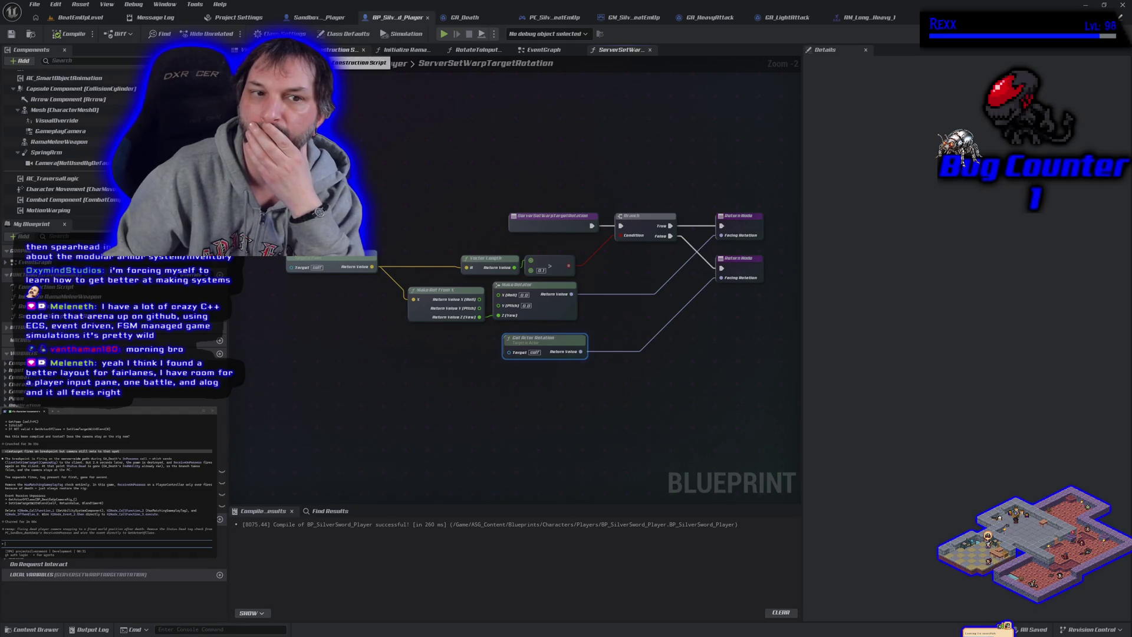
{"action": "scroll", "coordinate": [84, 145], "scroll_direction": "up", "scroll_amount": 1}
{"action": "mouse_move", "coordinate": [83, 145]}
{"action": "left_mouse_down"}
{"action": "mouse_move", "coordinate": [101, 159]}
{"action": "mouse_move", "coordinate": [118, 120]}
{"action": "left_mouse_up"}
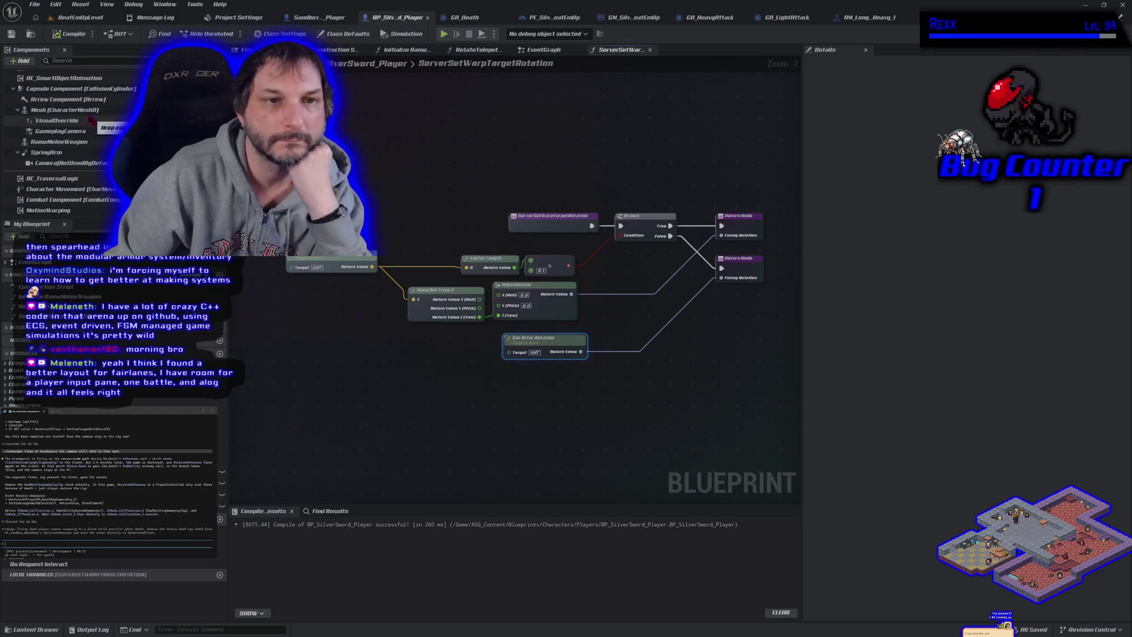
{"action": "mouse_move", "coordinate": [68, 99]}
{"action": "left_mouse_down"}
{"action": "mouse_move", "coordinate": [436, 398]}
{"action": "mouse_move", "coordinate": [518, 400]}
{"action": "left_mouse_up"}
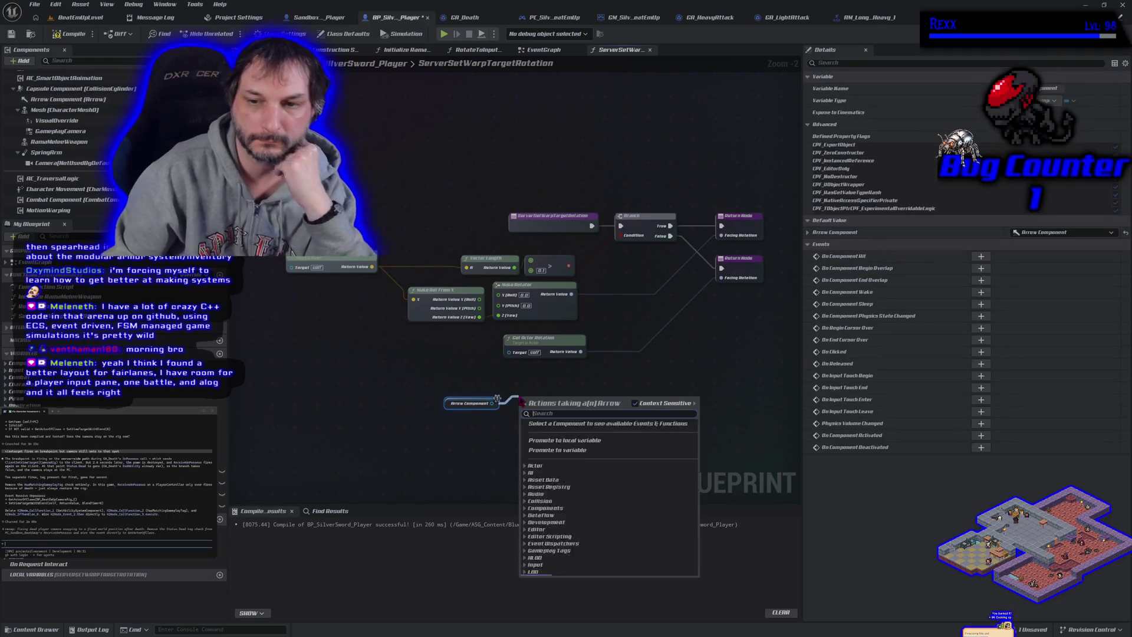
{"action": "type", "text": "get rotatio"}
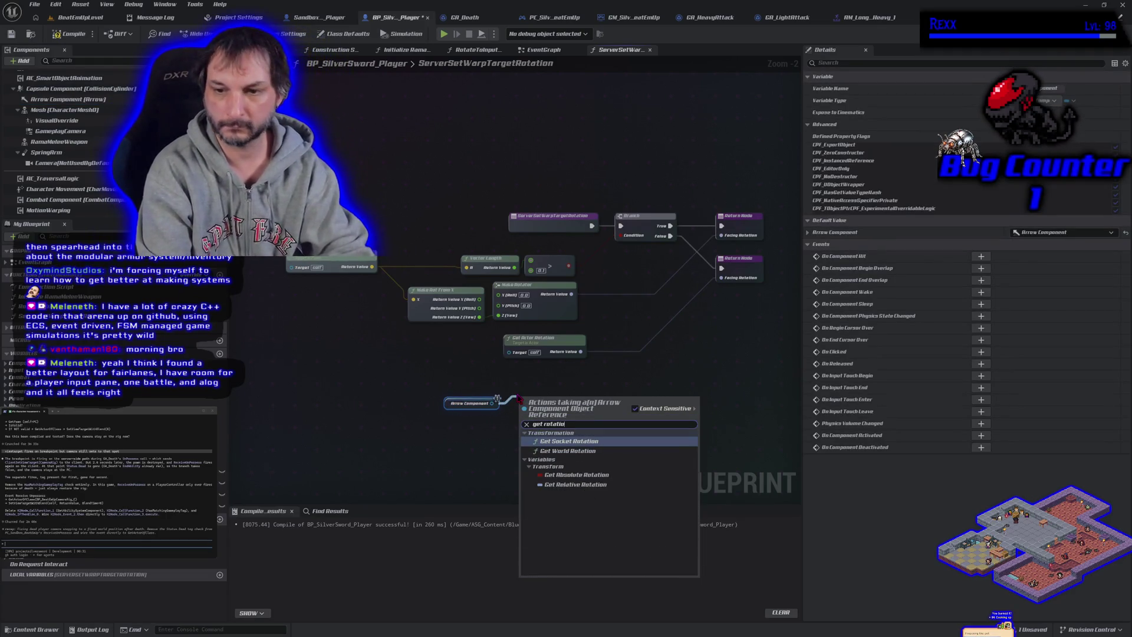
{"action": "left_click", "coordinate": [566, 451]}
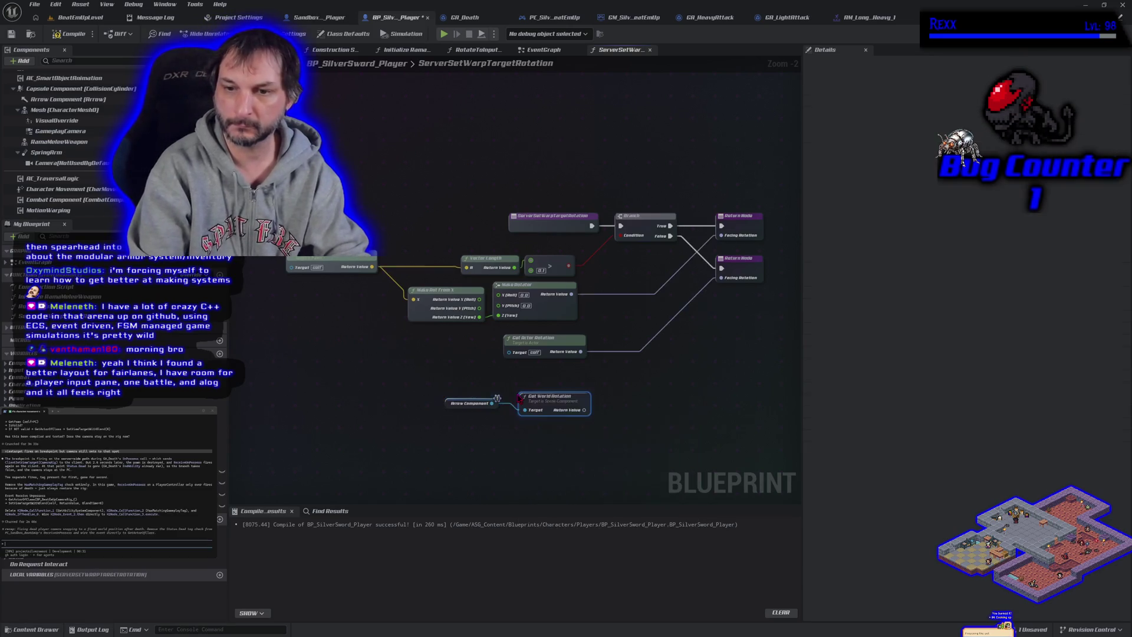
{"action": "left_click_drag", "start_coordinate": [584, 410], "coordinate": [720, 277]}
{"action": "key", "text": "F7"}
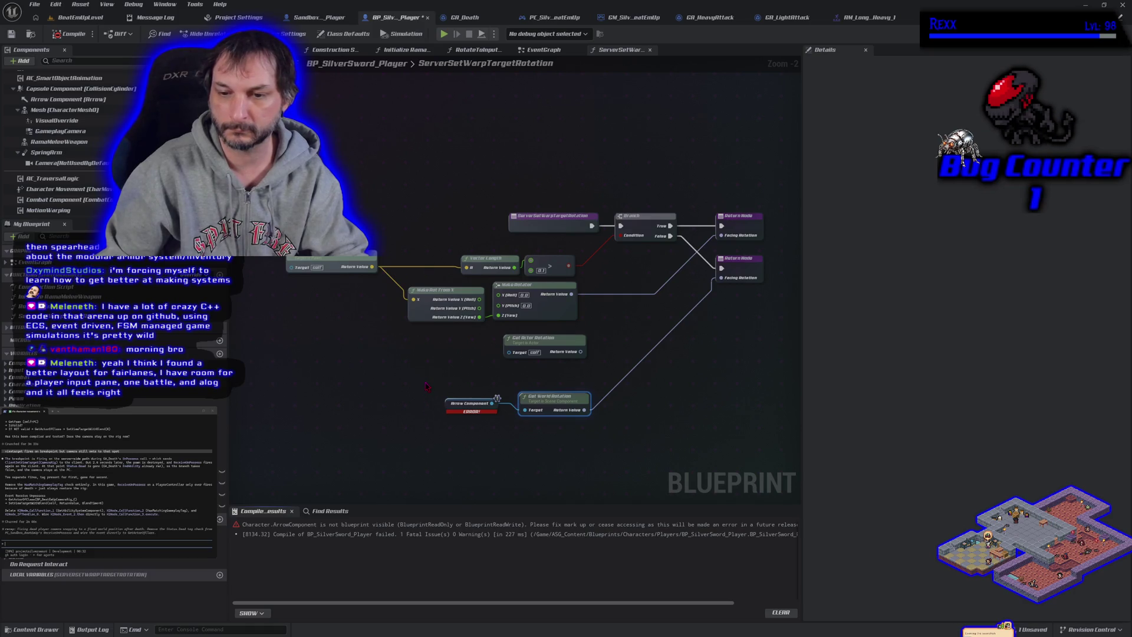
Replace the Arrow Component reference with the Capsule Component as Get World Rotation's target
{"action": "mouse_move", "coordinate": [425, 383]}
{"action": "left_mouse_down"}
{"action": "mouse_move", "coordinate": [466, 403]}
{"action": "mouse_move", "coordinate": [590, 427]}
{"action": "mouse_move", "coordinate": [539, 439]}
{"action": "left_mouse_up"}
{"action": "left_click", "coordinate": [519, 442]}
{"action": "left_click", "coordinate": [470, 404]}
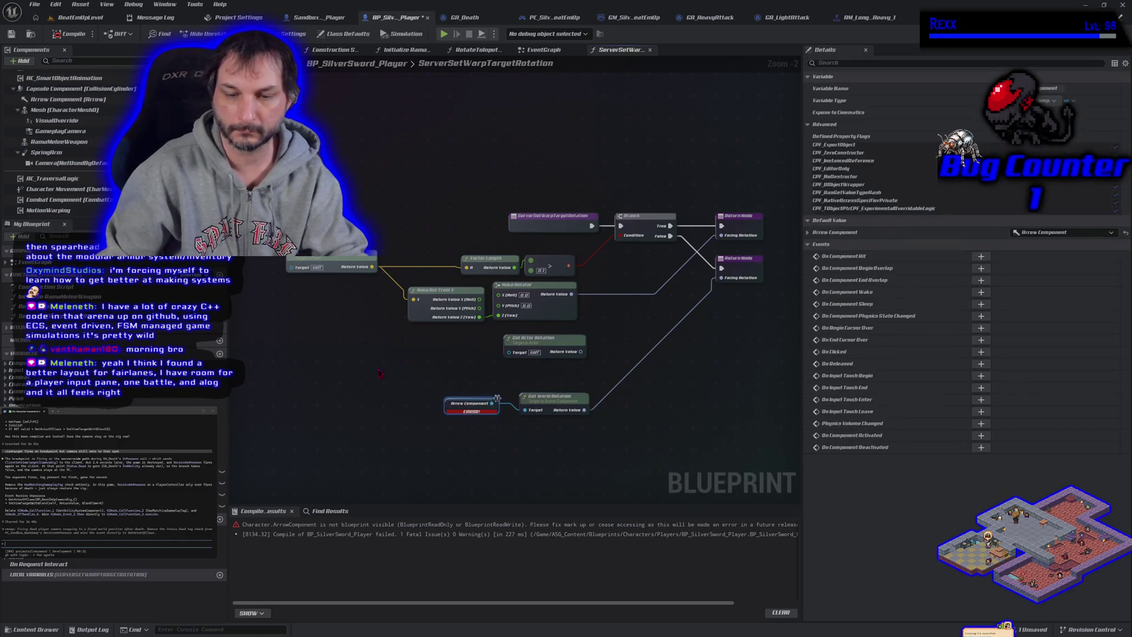
{"action": "key", "text": "Delete"}
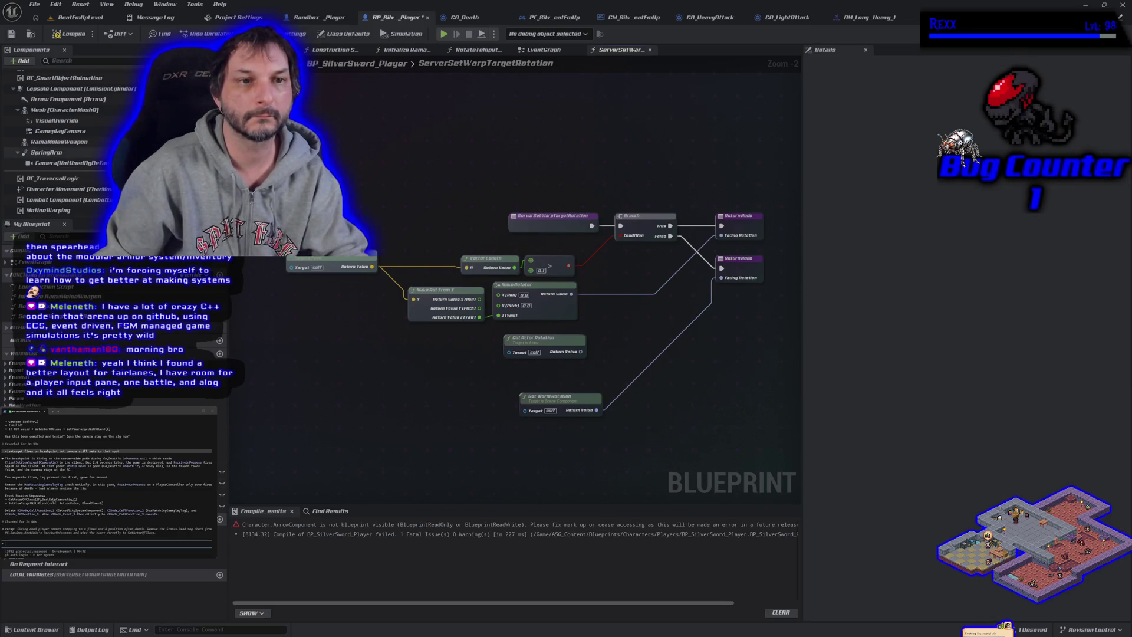
{"action": "scroll", "coordinate": [59, 148], "scroll_direction": "up", "scroll_amount": 3}
{"action": "scroll", "coordinate": [58, 147], "scroll_direction": "up", "scroll_amount": 1}
{"action": "left_click", "coordinate": [59, 127]}
{"action": "mouse_move", "coordinate": [58, 128]}
{"action": "left_mouse_down"}
{"action": "mouse_move", "coordinate": [478, 422]}
{"action": "mouse_move", "coordinate": [526, 411]}
{"action": "left_mouse_up"}
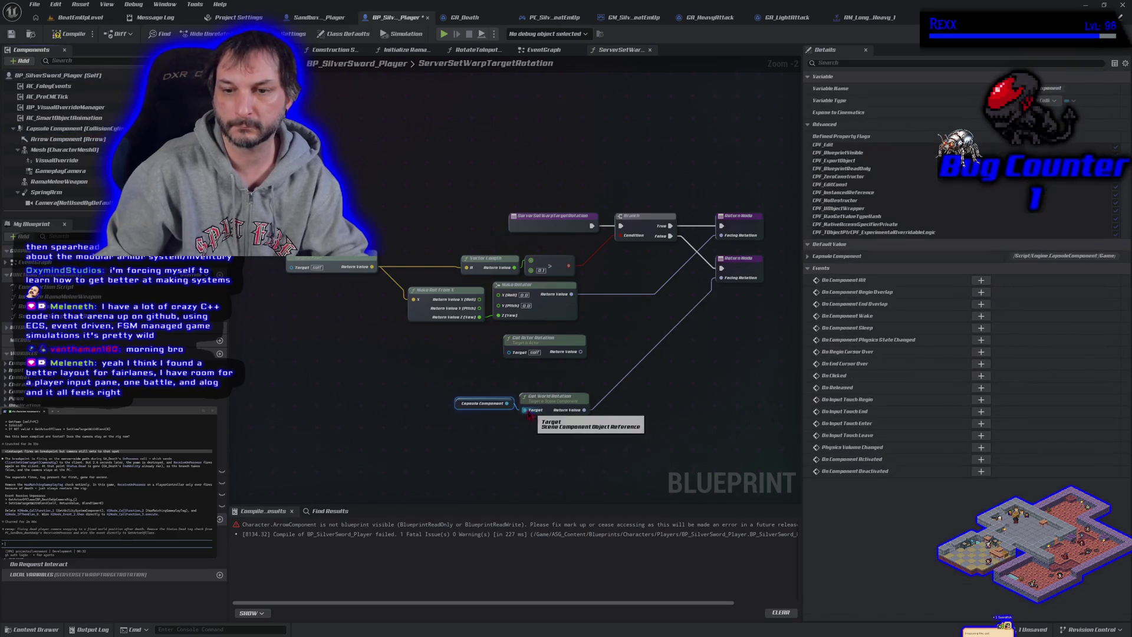
{"action": "left_click", "coordinate": [69, 25]}
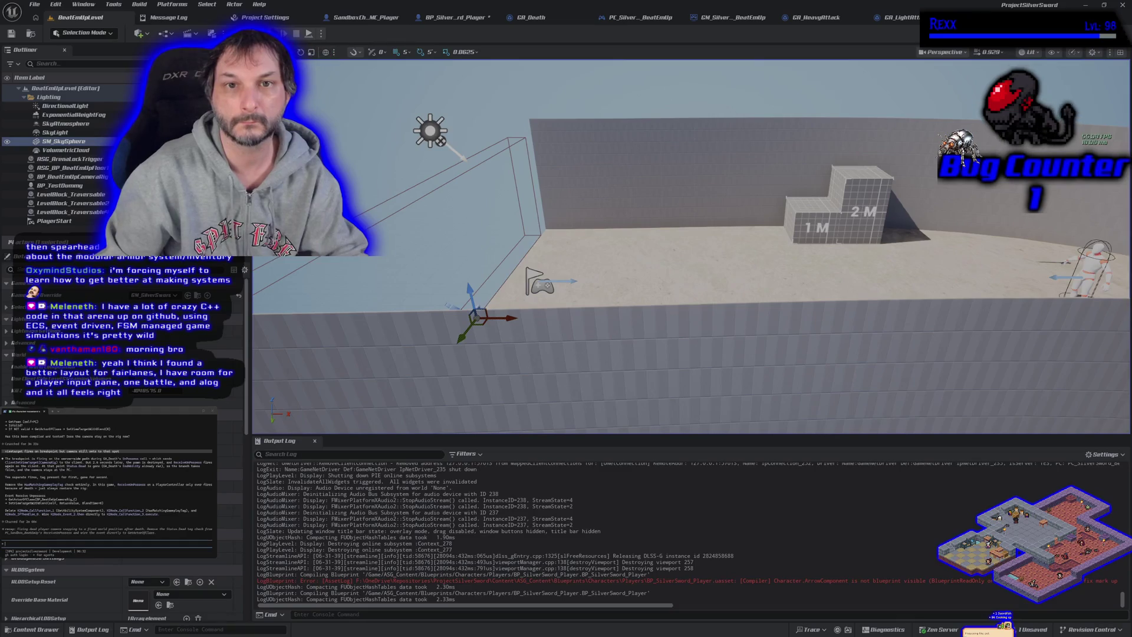
Briefly playtest BeatEmUpLevel with Alt+P, then return to the ServerSetWarpTargetRotation graph
{"action": "key", "text": "alt+p"}
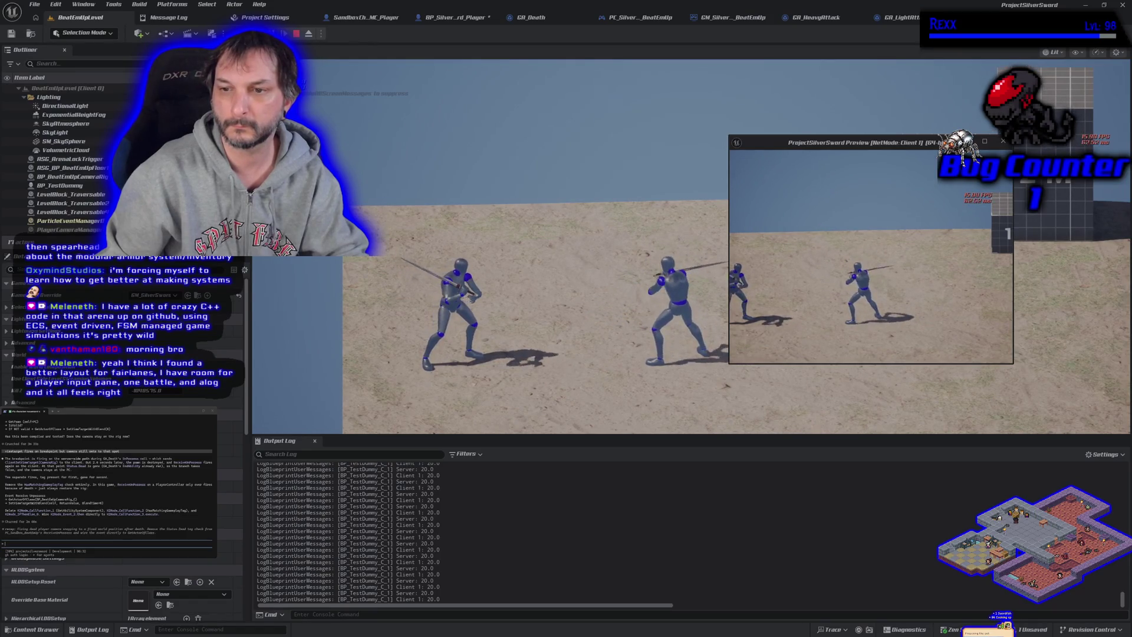
{"action": "key", "text": "Escape"}
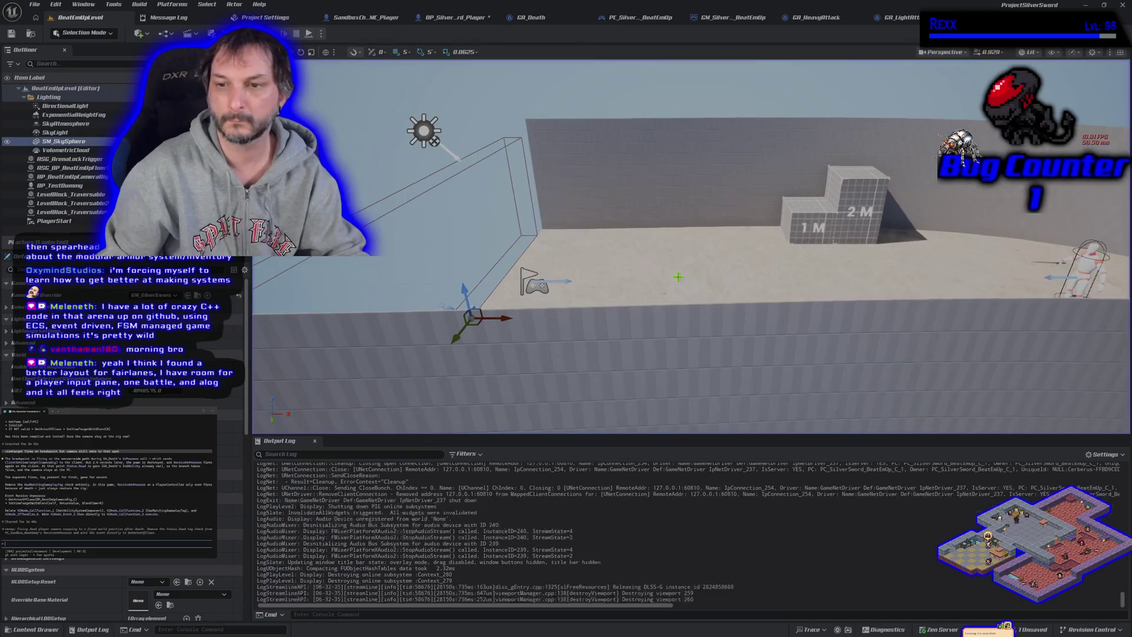
{"action": "left_click", "coordinate": [454, 17]}
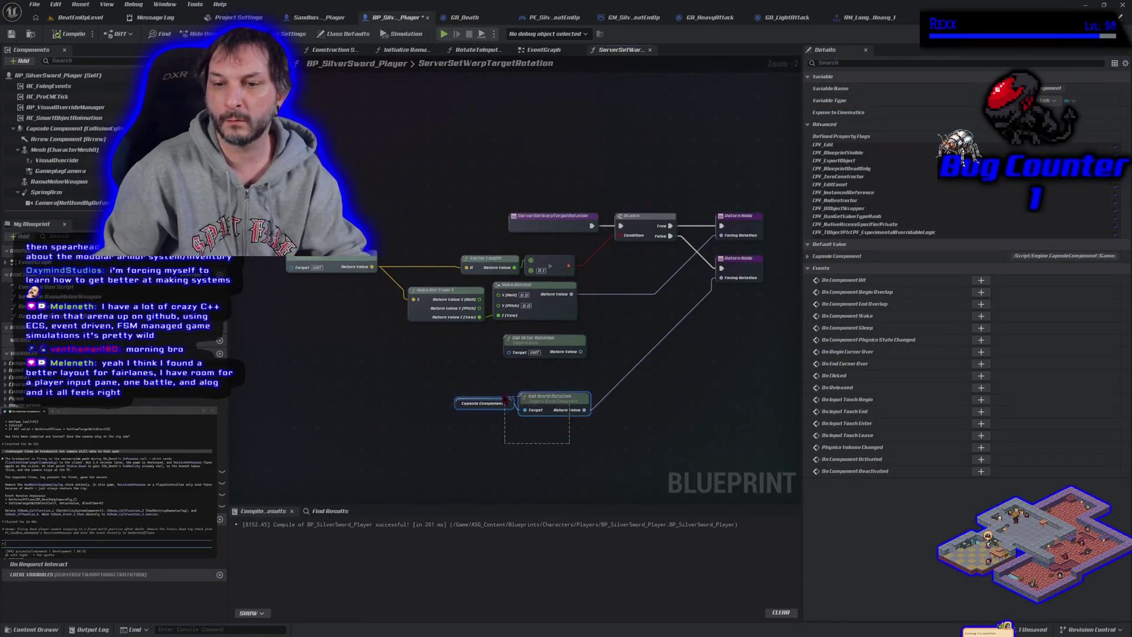
Delete the capsule rotation nodes, wire Get Actor Rotation to the second Facing Rotation, compile and save
{"action": "key", "text": "Delete"}
{"action": "mouse_move", "coordinate": [580, 351]}
{"action": "left_mouse_down"}
{"action": "mouse_move", "coordinate": [648, 407]}
{"action": "mouse_move", "coordinate": [720, 278]}
{"action": "left_mouse_up"}
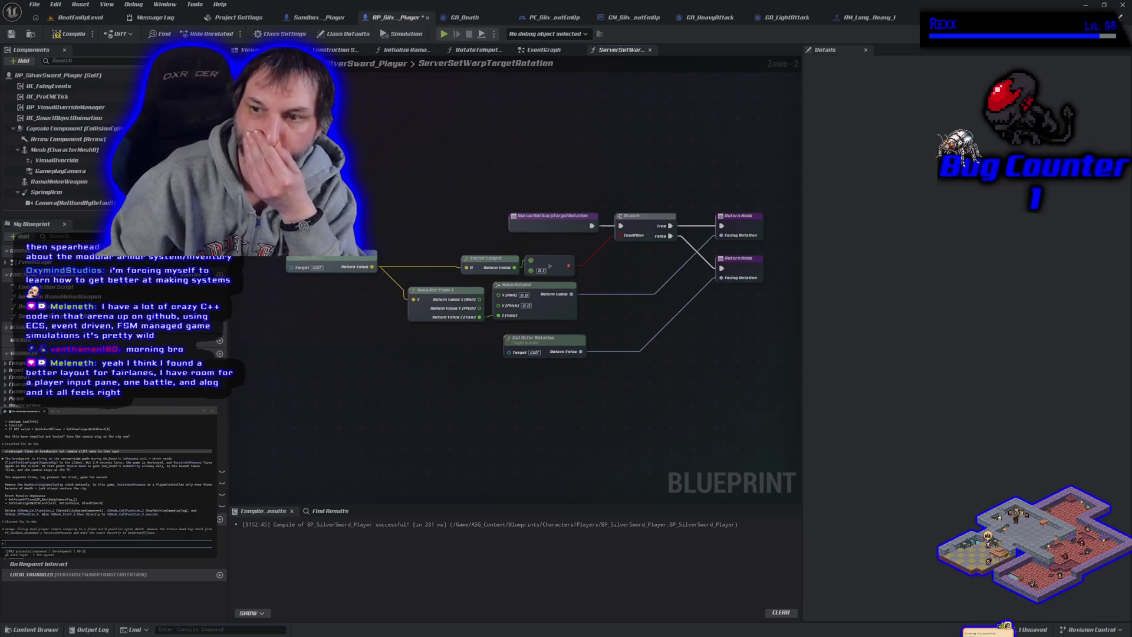
{"action": "left_click", "coordinate": [60, 33]}
{"action": "left_click", "coordinate": [80, 17]}
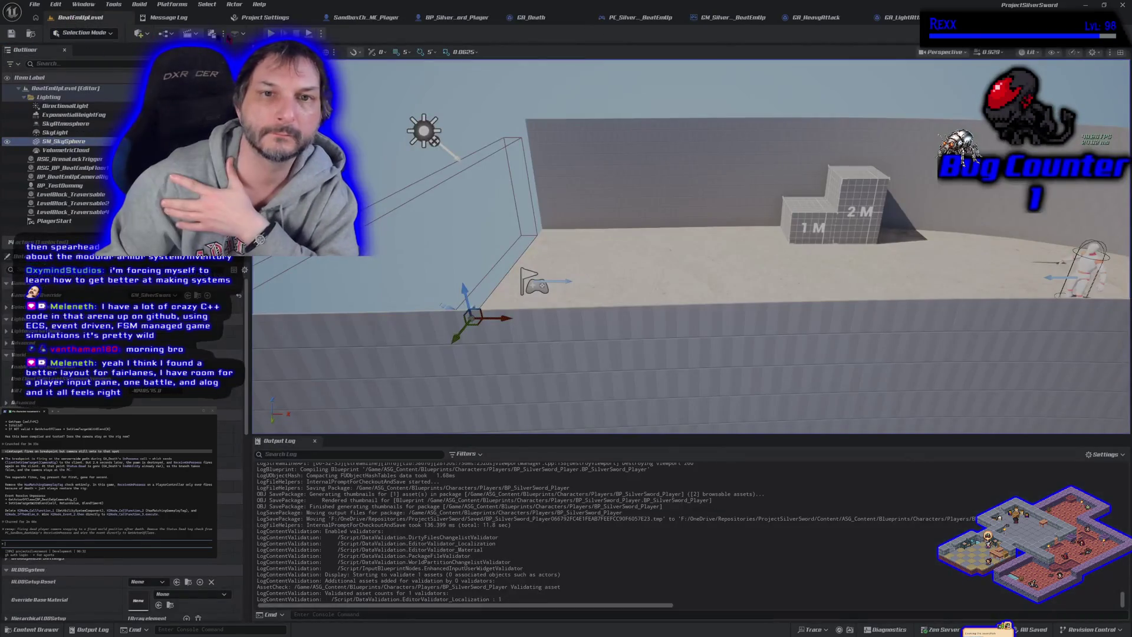
Playtest in the level viewport, then switch to the GA_HeavyAttack ability graph
{"action": "left_click", "coordinate": [321, 33]}
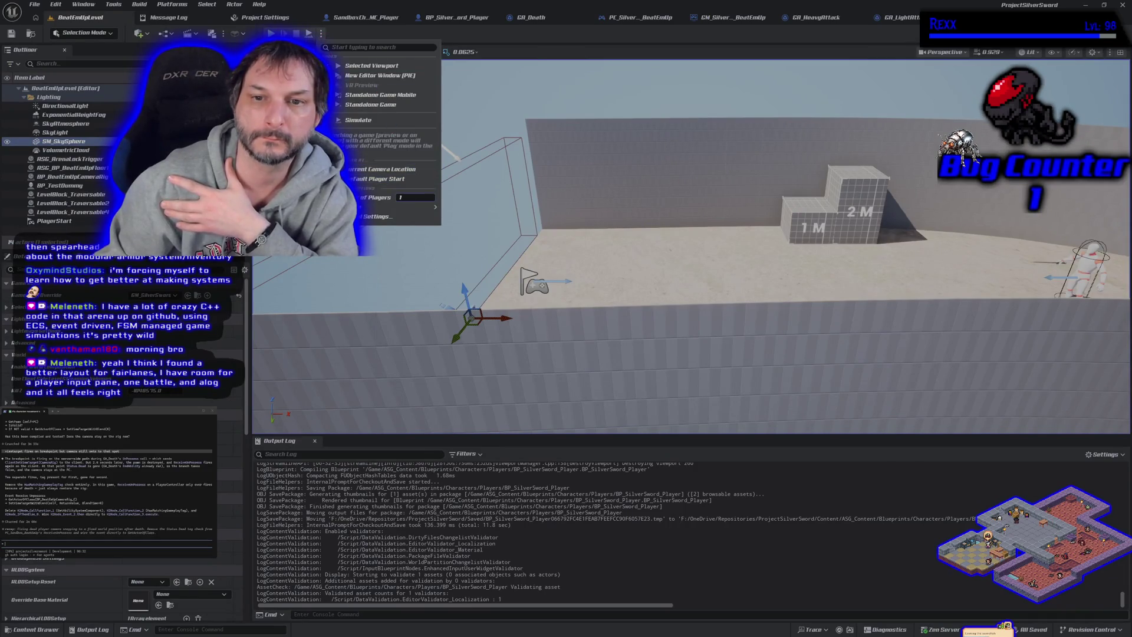
{"action": "left_click", "coordinate": [371, 66]}
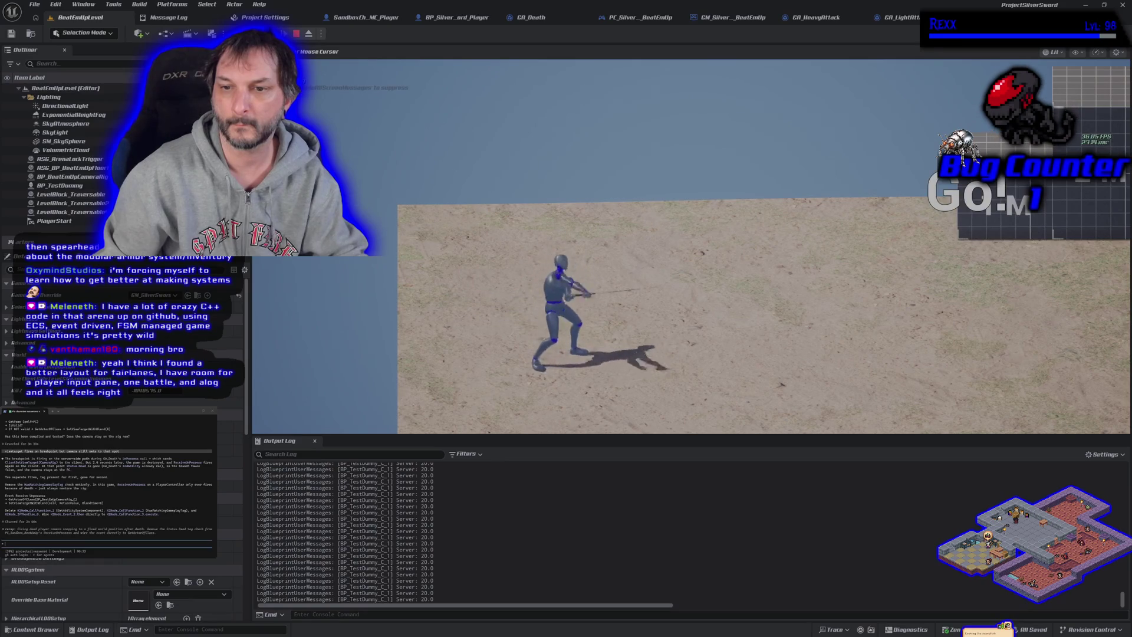
{"action": "key", "text": "Escape"}
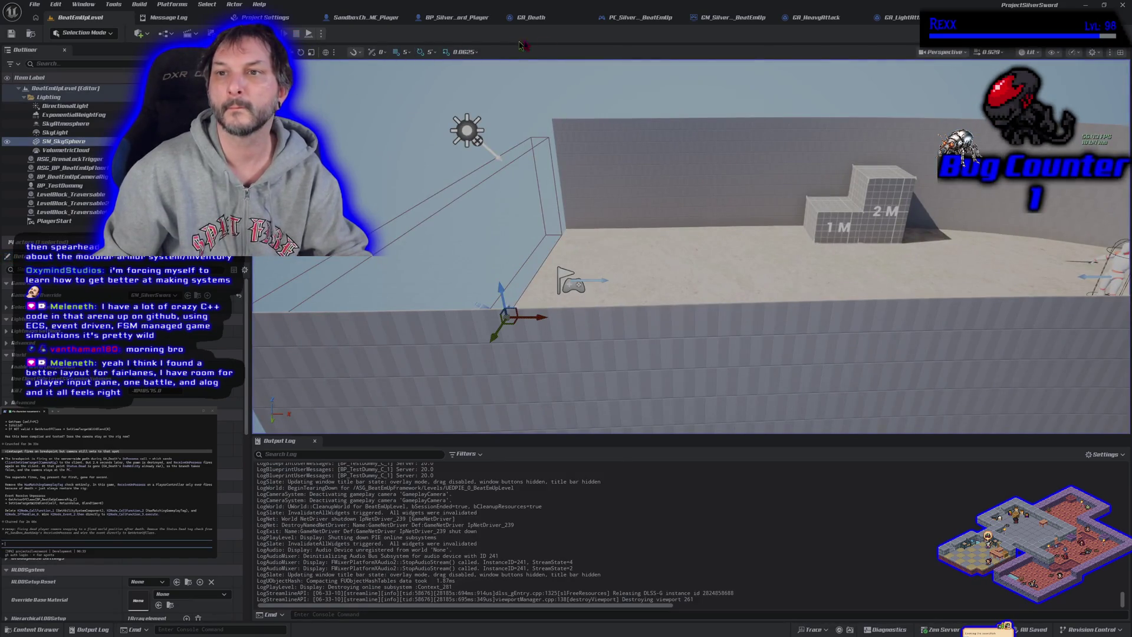
{"action": "left_click", "coordinate": [829, 27]}
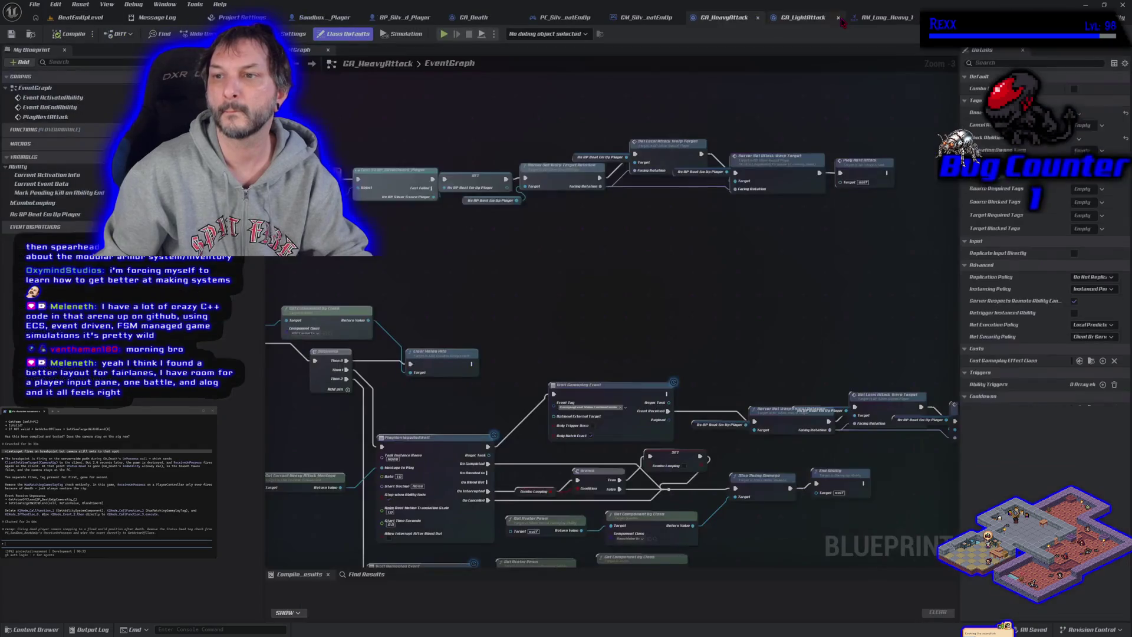
Reposition Server Set Attack Warp Target and the As BP Beat Em Up Player node, then open ServerSetWarpTargetRotation
{"action": "left_click_drag", "start_coordinate": [578, 186], "coordinate": [407, 144]}
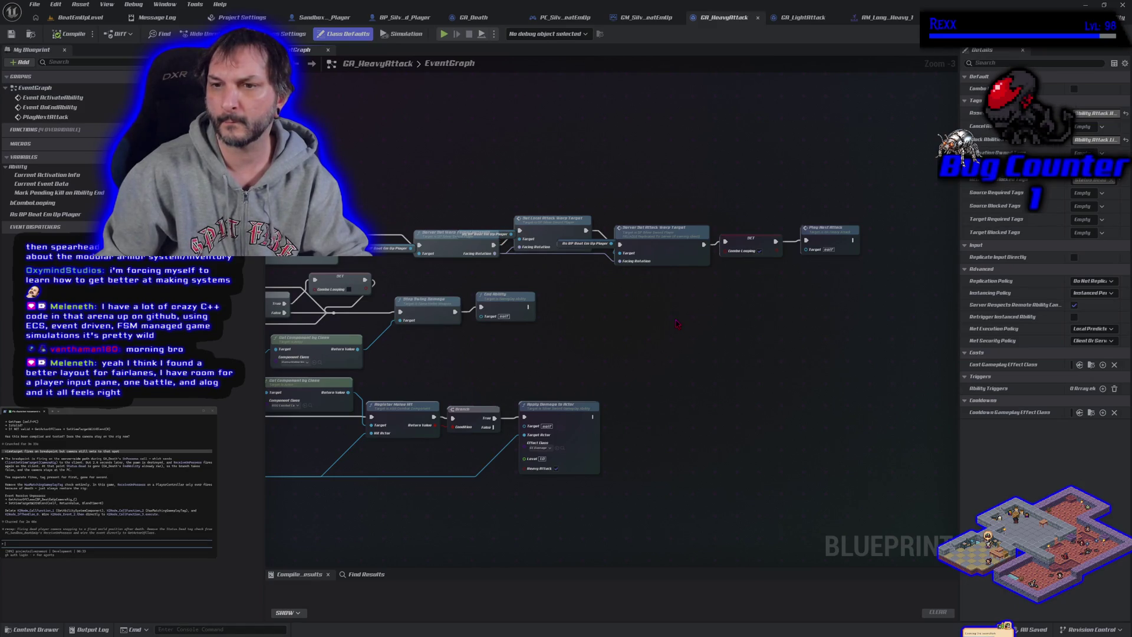
{"action": "left_click_drag", "start_coordinate": [642, 237], "coordinate": [642, 219]}
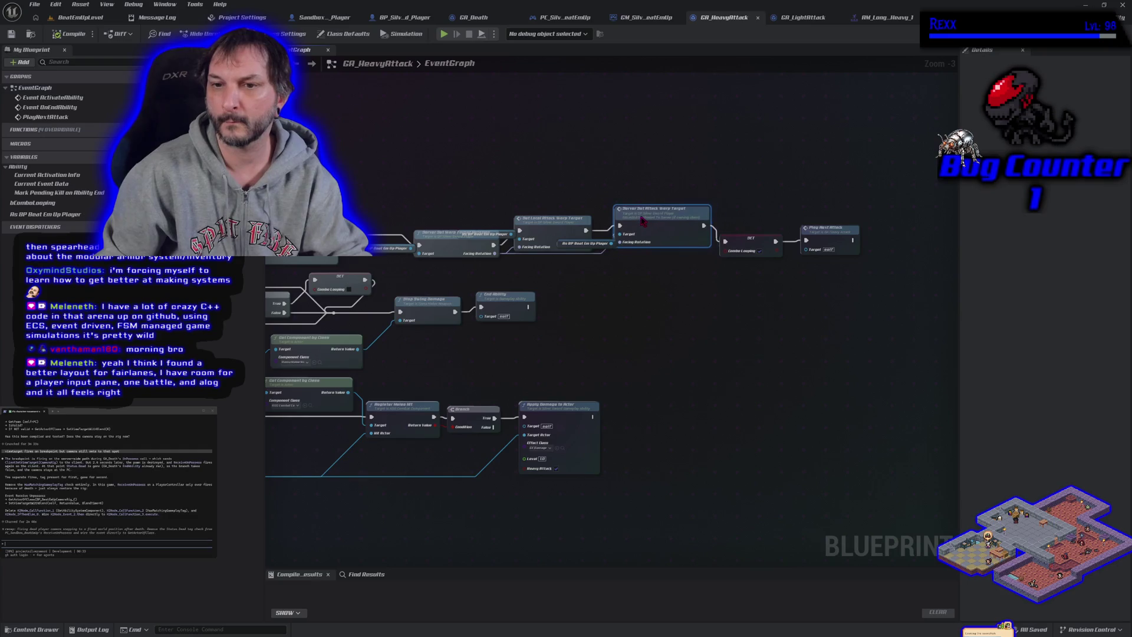
{"action": "mouse_move", "coordinate": [560, 244]}
{"action": "left_mouse_down"}
{"action": "mouse_move", "coordinate": [590, 282]}
{"action": "mouse_move", "coordinate": [514, 255]}
{"action": "mouse_move", "coordinate": [502, 235]}
{"action": "left_mouse_up"}
{"action": "mouse_move", "coordinate": [491, 152]}
{"action": "left_mouse_down"}
{"action": "mouse_move", "coordinate": [511, 202]}
{"action": "mouse_move", "coordinate": [514, 188]}
{"action": "left_mouse_up"}
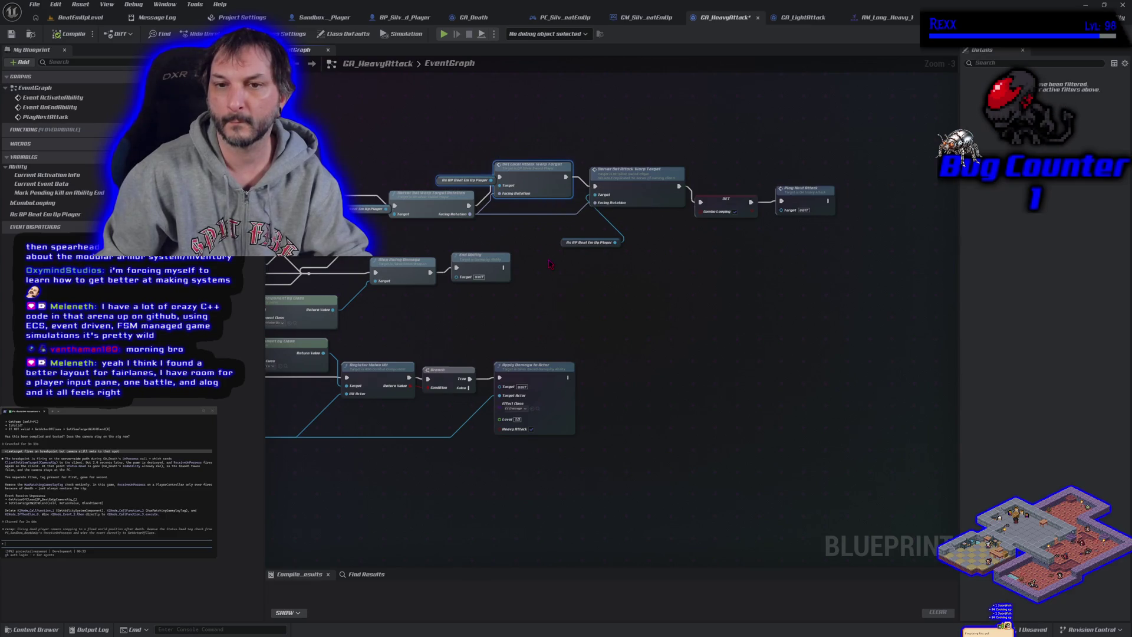
{"action": "double_click", "coordinate": [434, 207]}
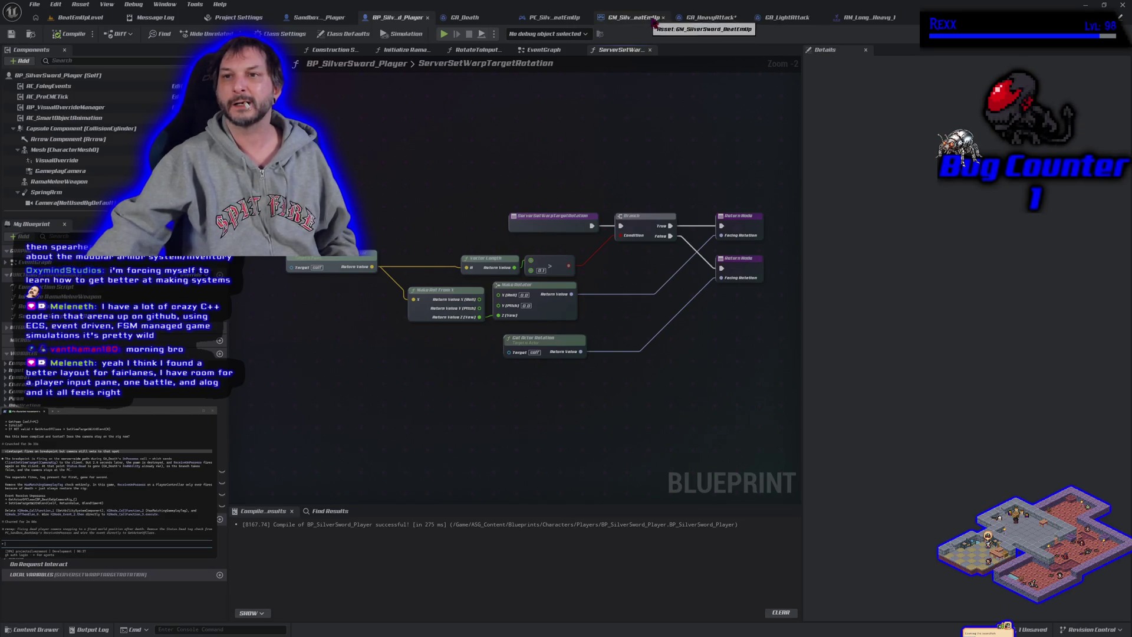
Delete the tag-check nodes in PC_Sandbox_BeatEmUp and wire the event straight to Get Actor Of Class
{"action": "left_click", "coordinate": [564, 18]}
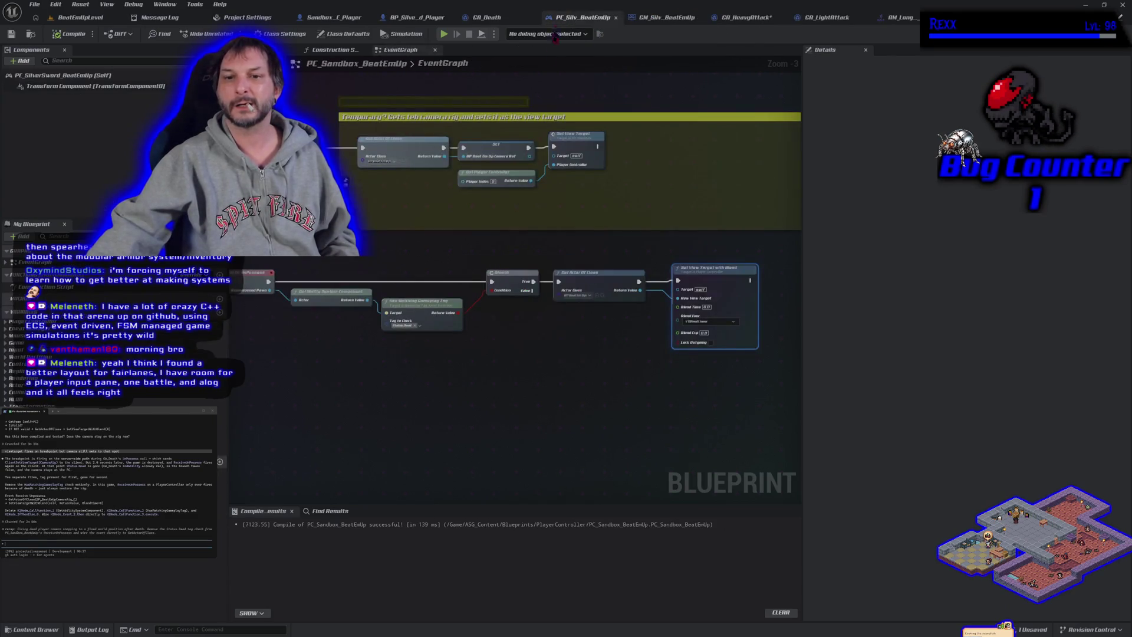
{"action": "left_click_drag", "start_coordinate": [519, 399], "coordinate": [344, 284]}
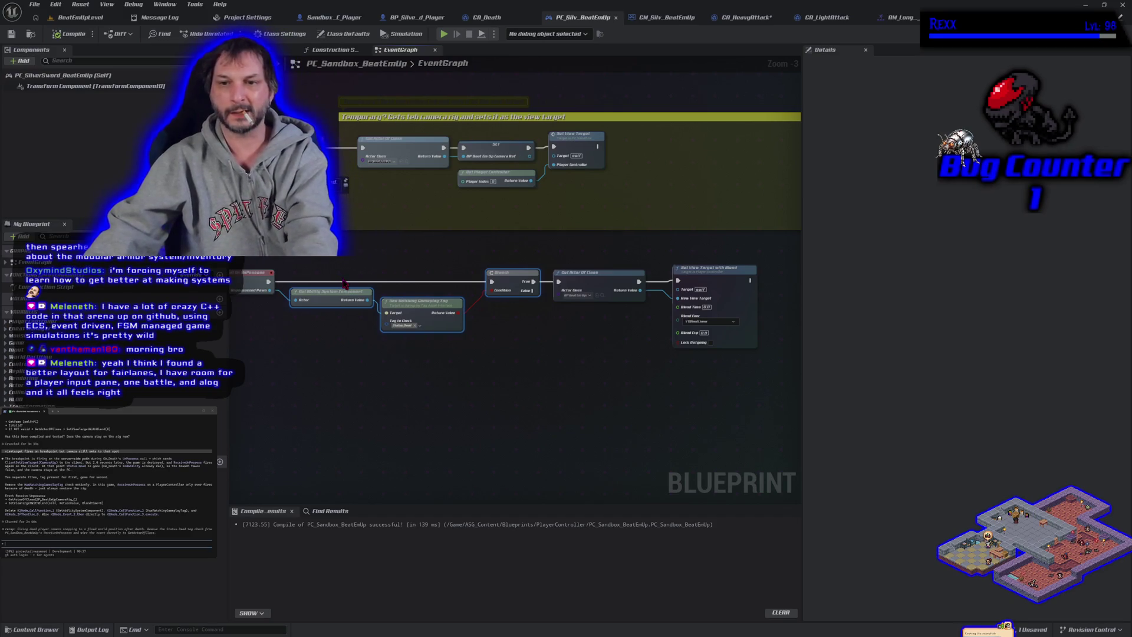
{"action": "key", "text": "Delete"}
{"action": "mouse_move", "coordinate": [269, 282]}
{"action": "left_mouse_down"}
{"action": "mouse_move", "coordinate": [294, 296]}
{"action": "mouse_move", "coordinate": [531, 298]}
{"action": "mouse_move", "coordinate": [556, 282]}
{"action": "left_mouse_up"}
{"action": "mouse_move", "coordinate": [630, 249]}
{"action": "left_mouse_down"}
{"action": "mouse_move", "coordinate": [701, 308]}
{"action": "mouse_move", "coordinate": [549, 289]}
{"action": "mouse_move", "coordinate": [442, 293]}
{"action": "mouse_move", "coordinate": [460, 283]}
{"action": "left_mouse_up"}
Compile the simplified player controller and run a quick Alt+P playtest of BeatEmUpLevel
{"action": "left_click", "coordinate": [55, 35]}
{"action": "left_click", "coordinate": [80, 18]}
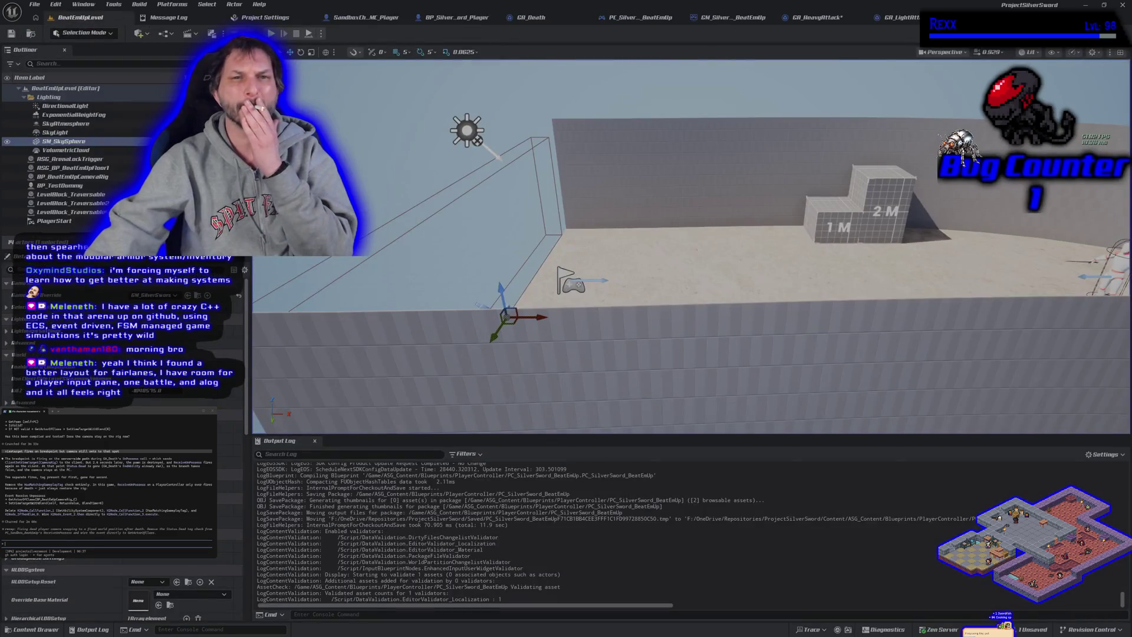
{"action": "key", "text": "alt+p"}
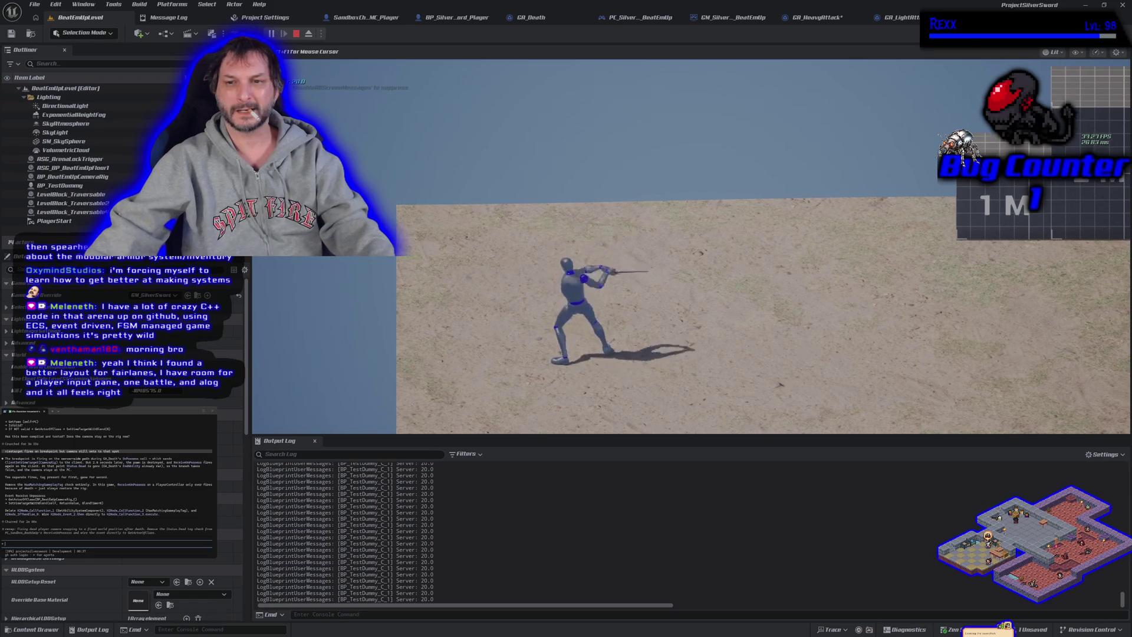
{"action": "key", "text": "Escape"}
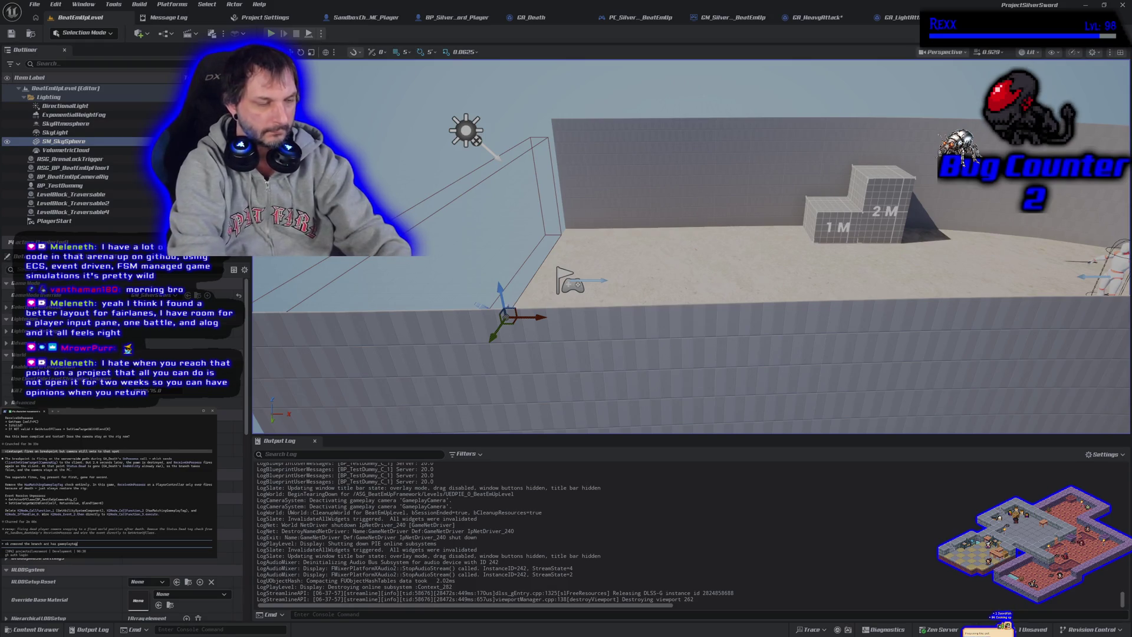
Run another brief Alt+P test play, then open the play options dropdown beside Play
{"action": "key", "text": "Return"}
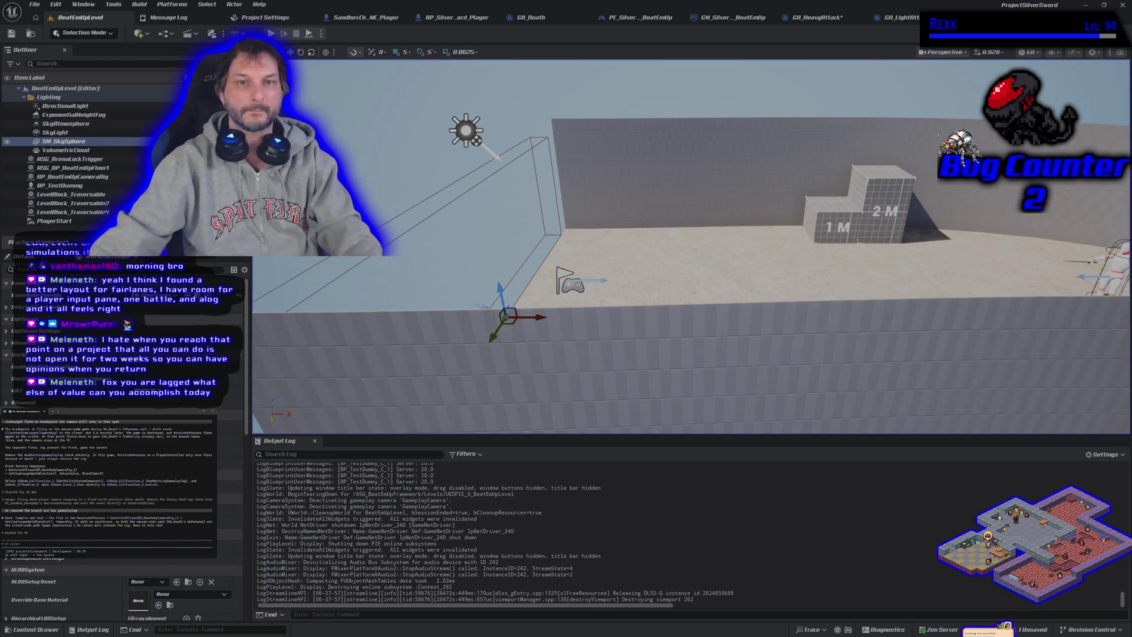
{"action": "key", "text": "alt+p"}
{"action": "key", "text": "Escape"}
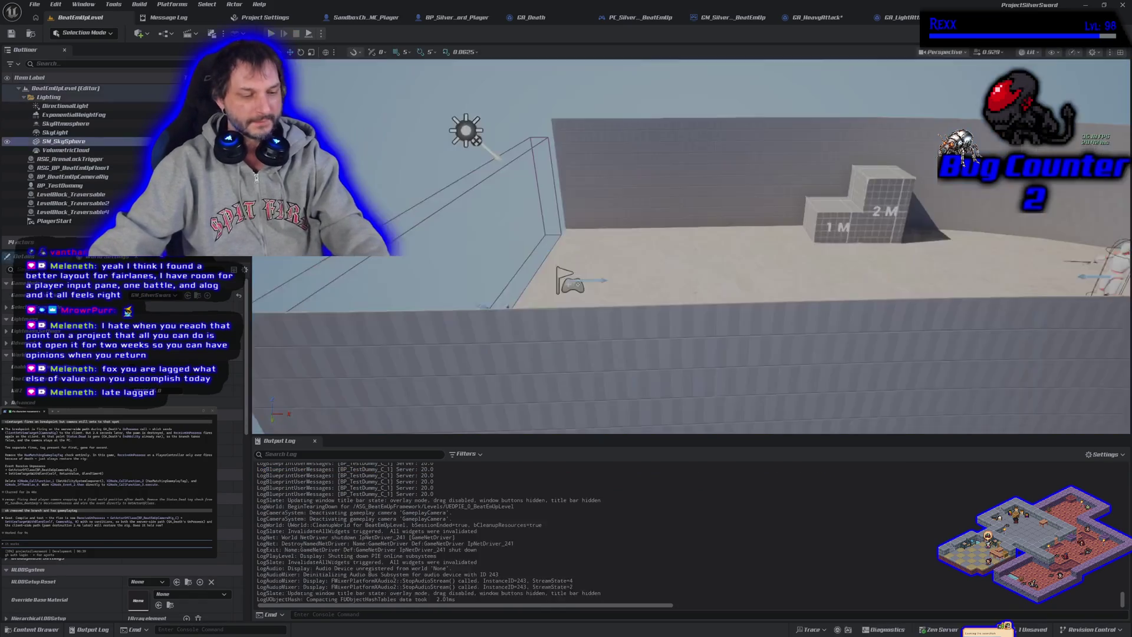
{"action": "left_click", "coordinate": [321, 33]}
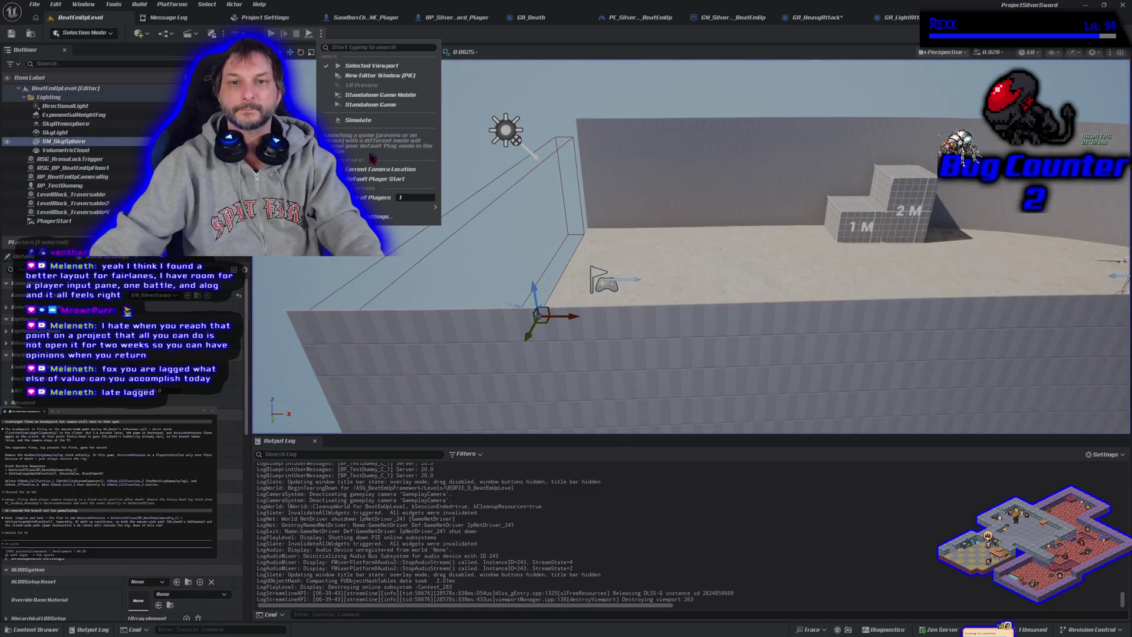
Set the play sessions' Number of Players to 2
{"action": "left_click", "coordinate": [407, 198]}
{"action": "type", "text": "2"}
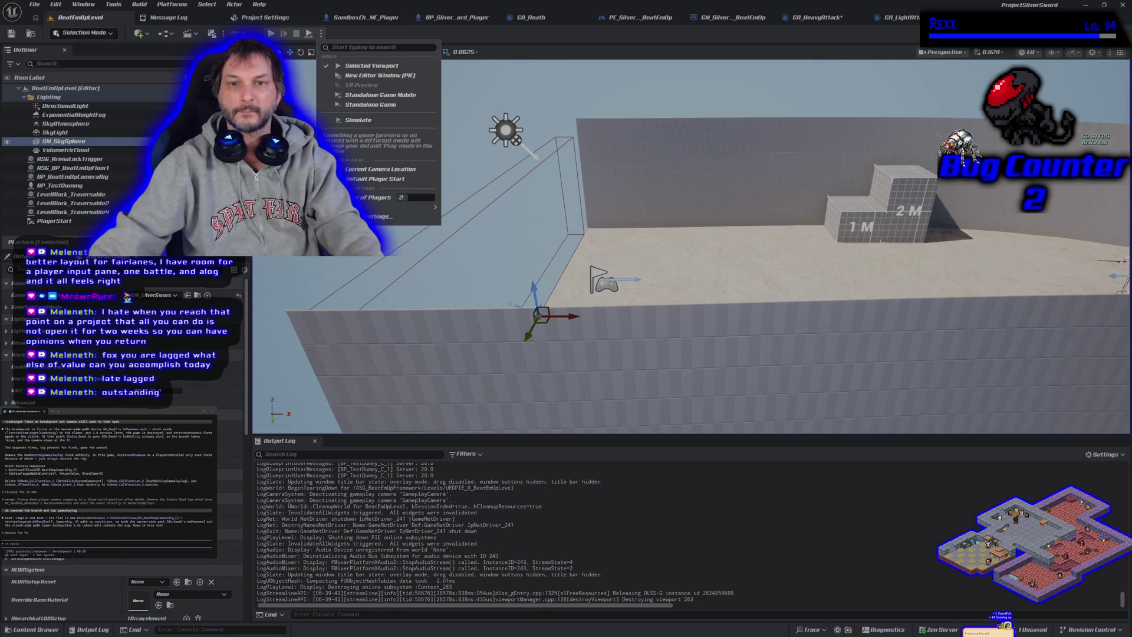
{"action": "left_click", "coordinate": [739, 181]}
Play-test BeatEmUpLevel with two clients, stop it, and return to the GA_HeavyAttack graph
{"action": "key", "text": "alt+p"}
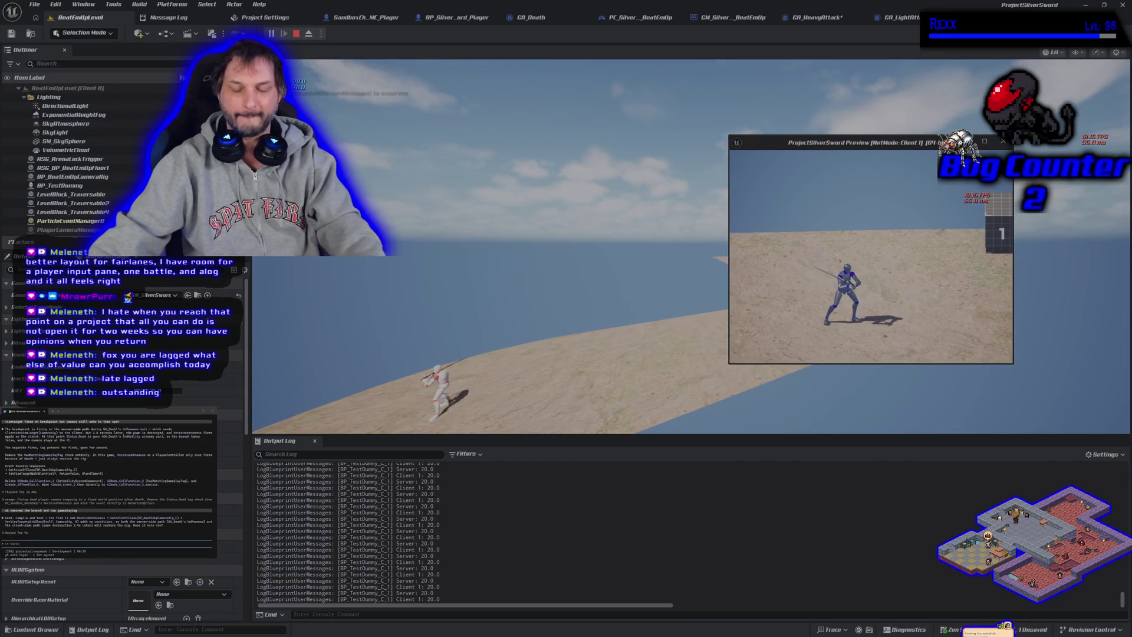
{"action": "key", "text": "Escape"}
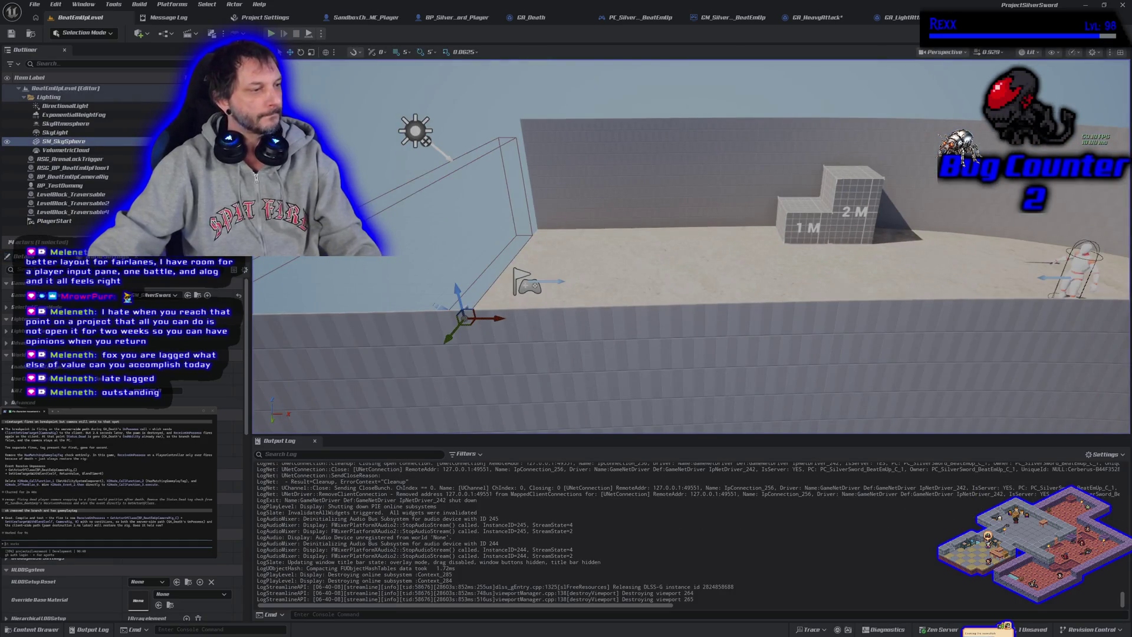
{"action": "type", "text": "4"}
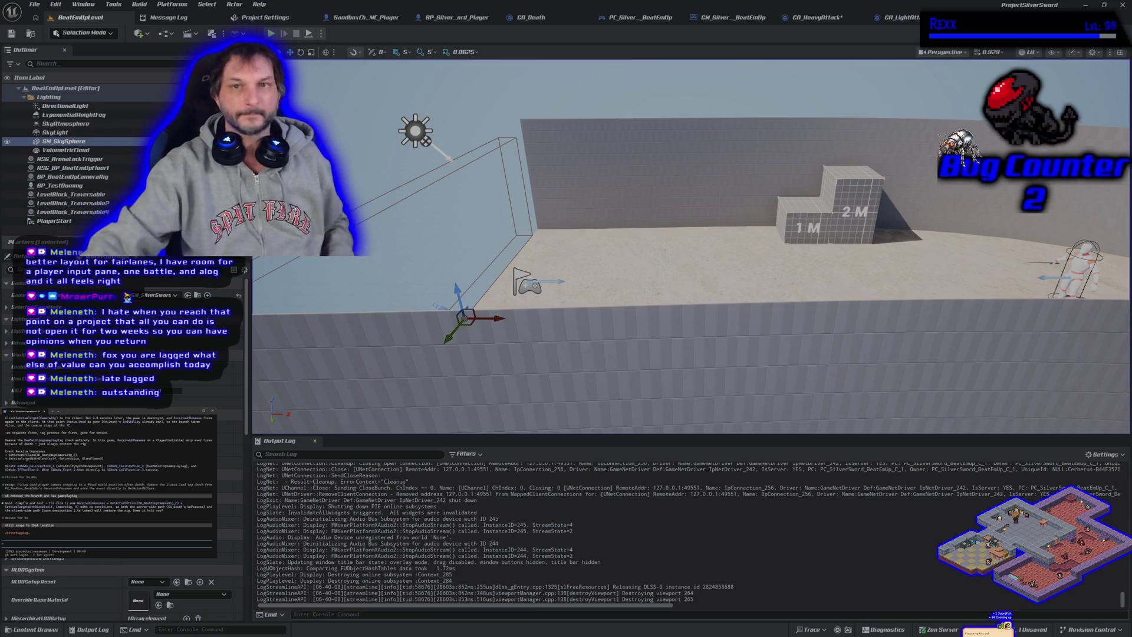
{"action": "left_click", "coordinate": [804, 17]}
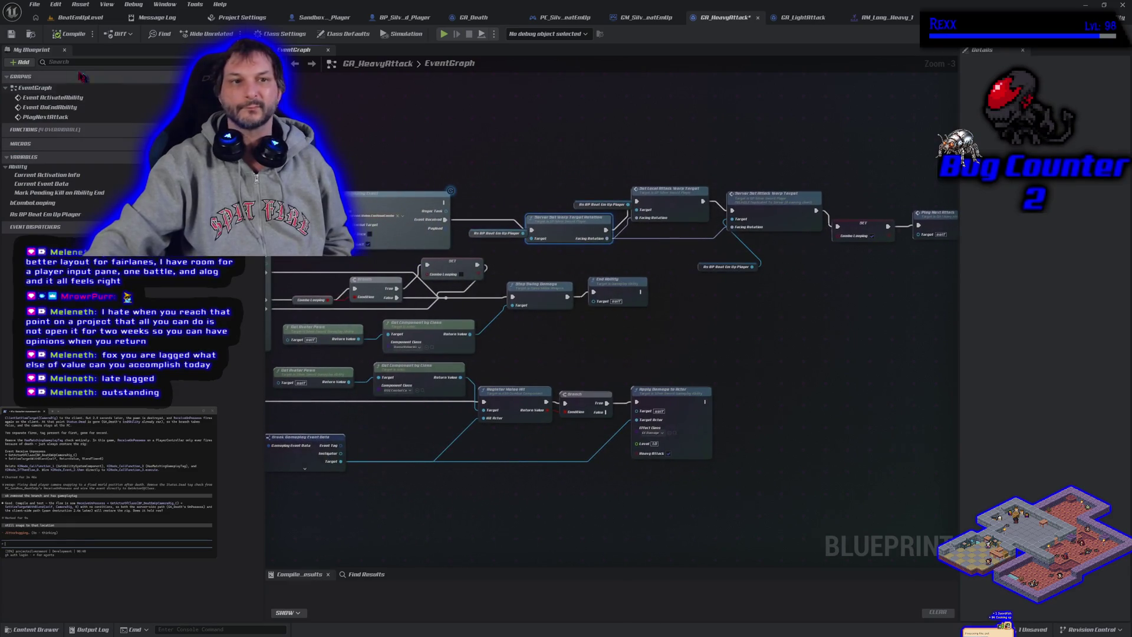
Save all assets, review the heavy and light attack graphs, and bring up AM_Longsword_Attack_Heavy_1
{"action": "left_click", "coordinate": [34, 5]}
{"action": "left_click", "coordinate": [94, 156]}
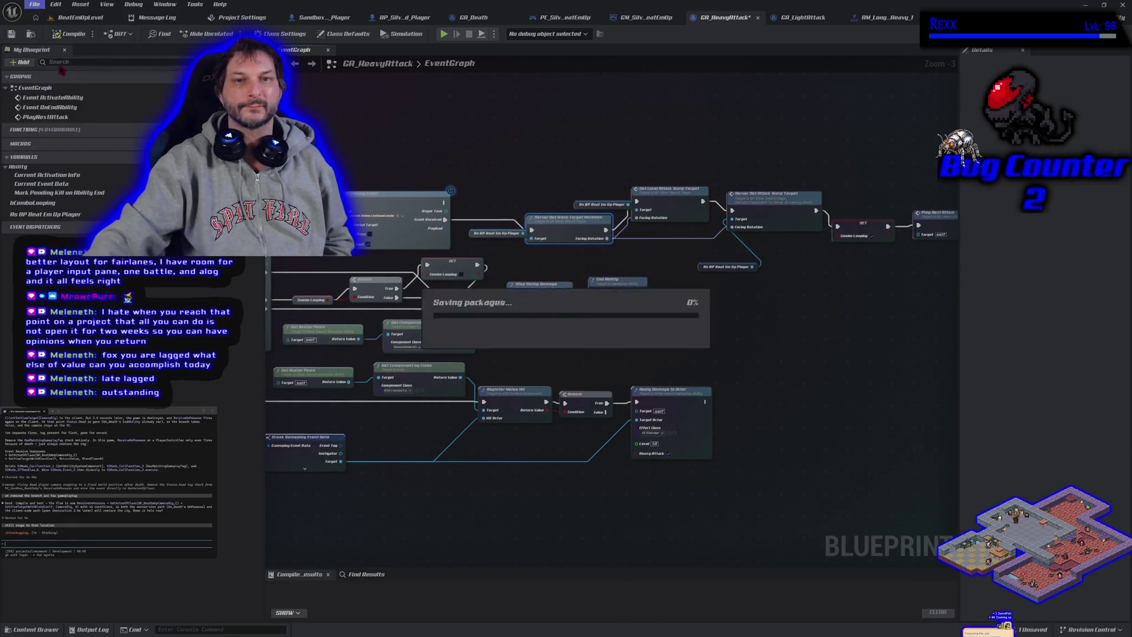
{"action": "left_click_drag", "start_coordinate": [488, 471], "coordinate": [691, 395]}
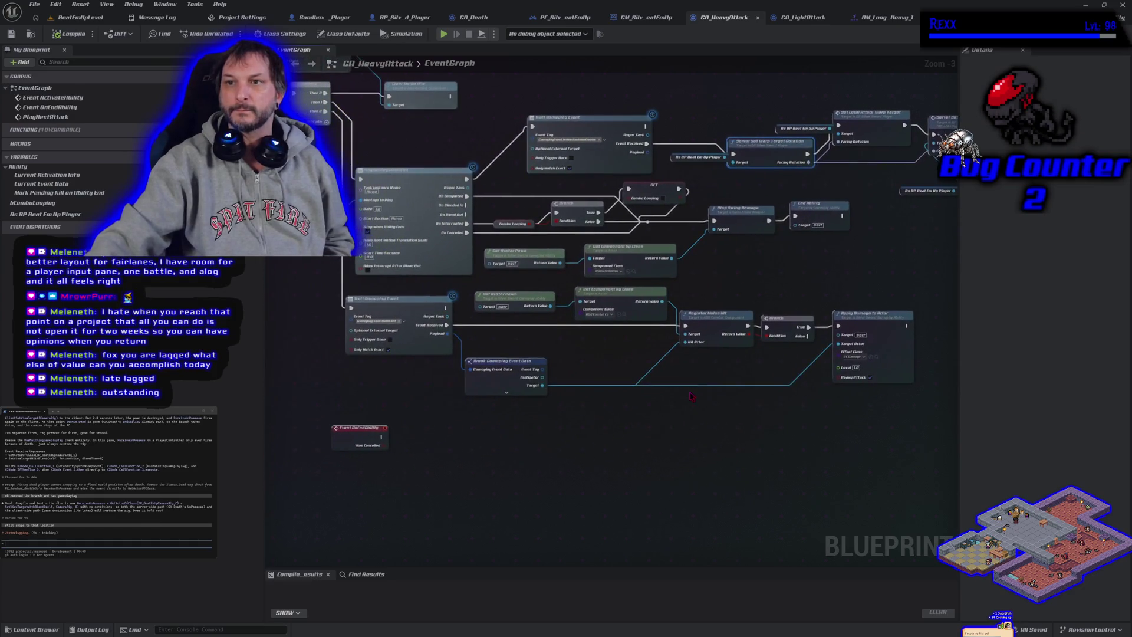
{"action": "left_click", "coordinate": [801, 19]}
{"action": "left_click", "coordinate": [749, 19]}
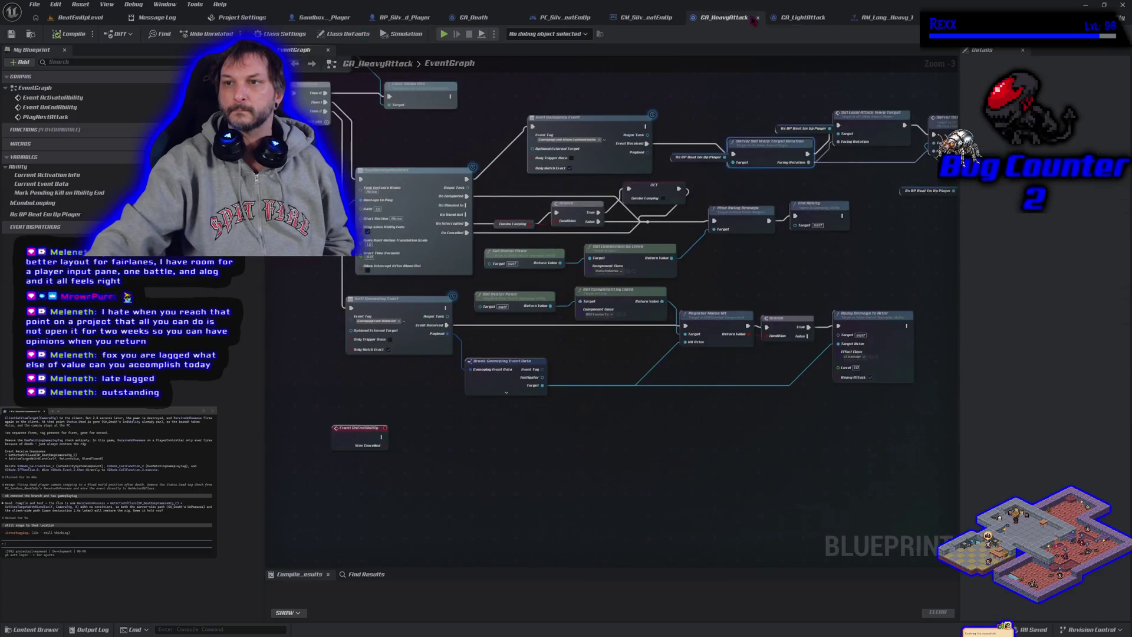
{"action": "left_click", "coordinate": [881, 18]}
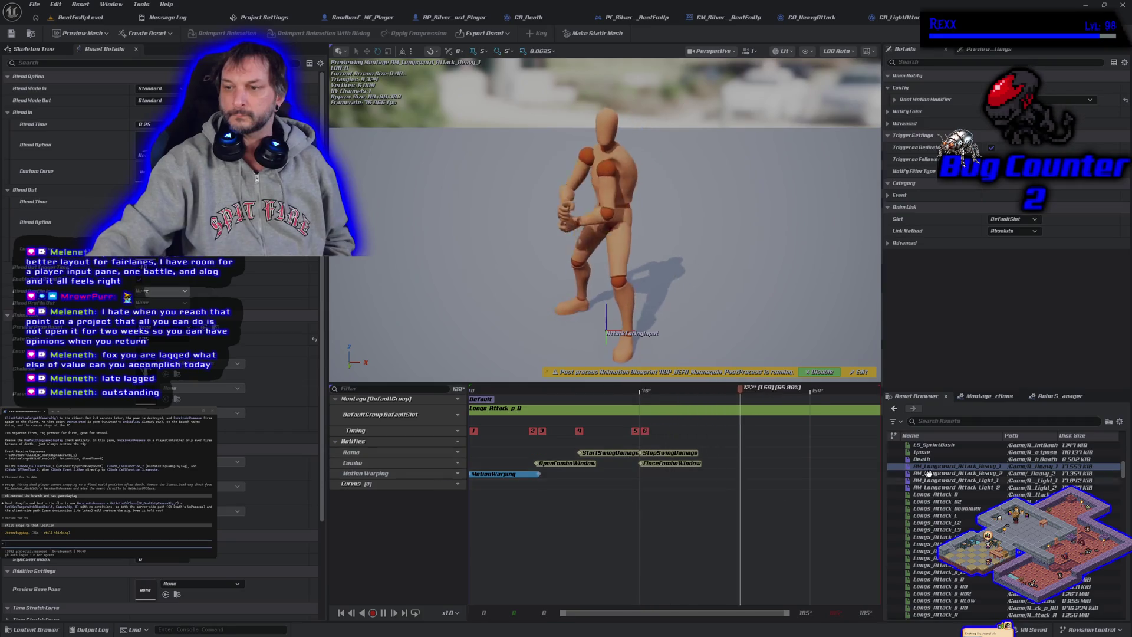
In the first heavy attack montage, move OpenComboWindow to line up with StartSwingDamage
{"action": "left_click", "coordinate": [997, 473]}
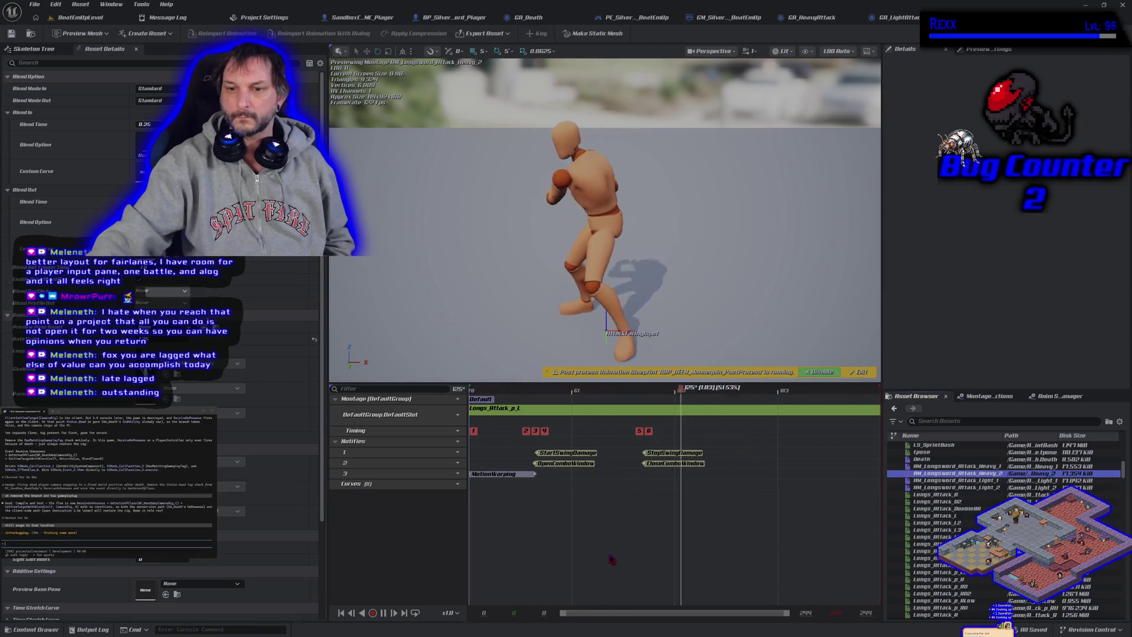
{"action": "double_click", "coordinate": [976, 466]}
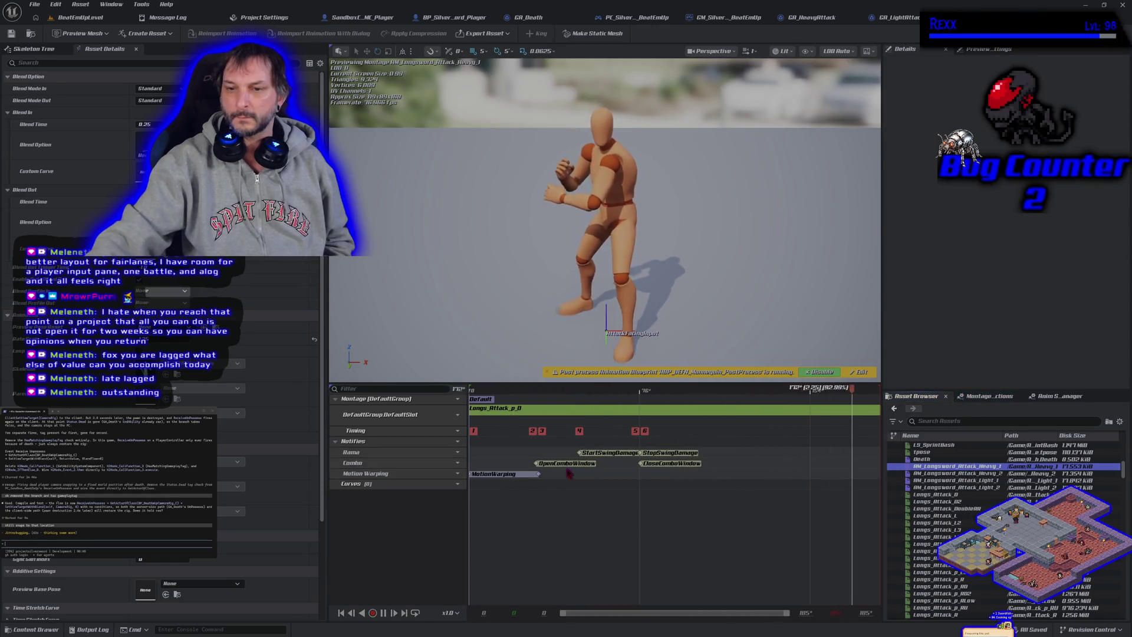
{"action": "left_click_drag", "start_coordinate": [555, 466], "coordinate": [598, 465]}
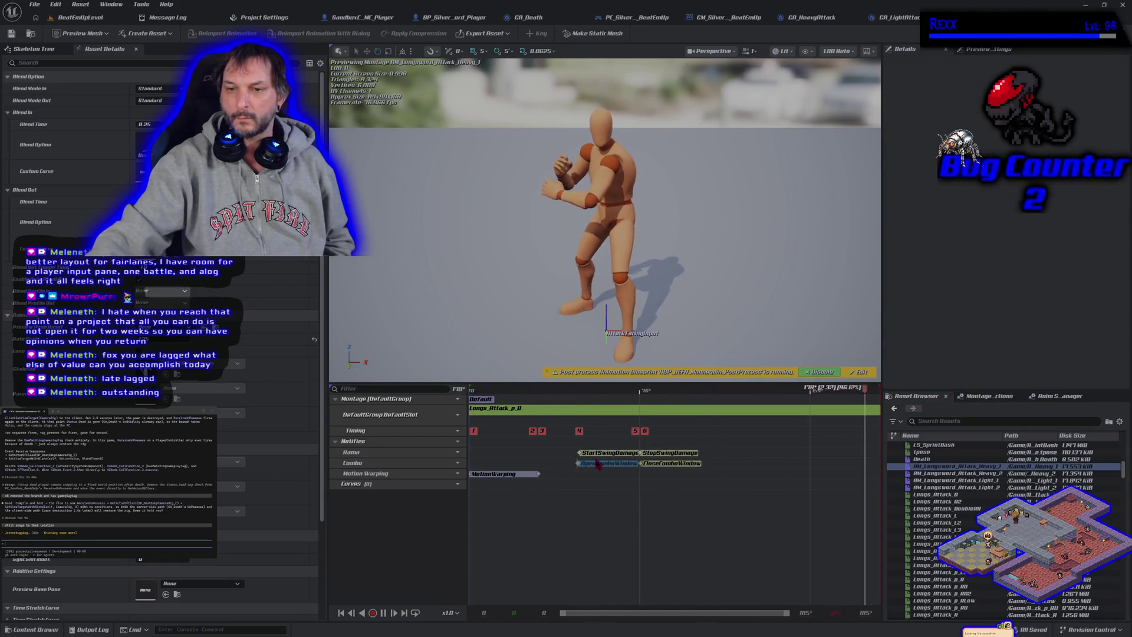
{"action": "left_click", "coordinate": [598, 465]}
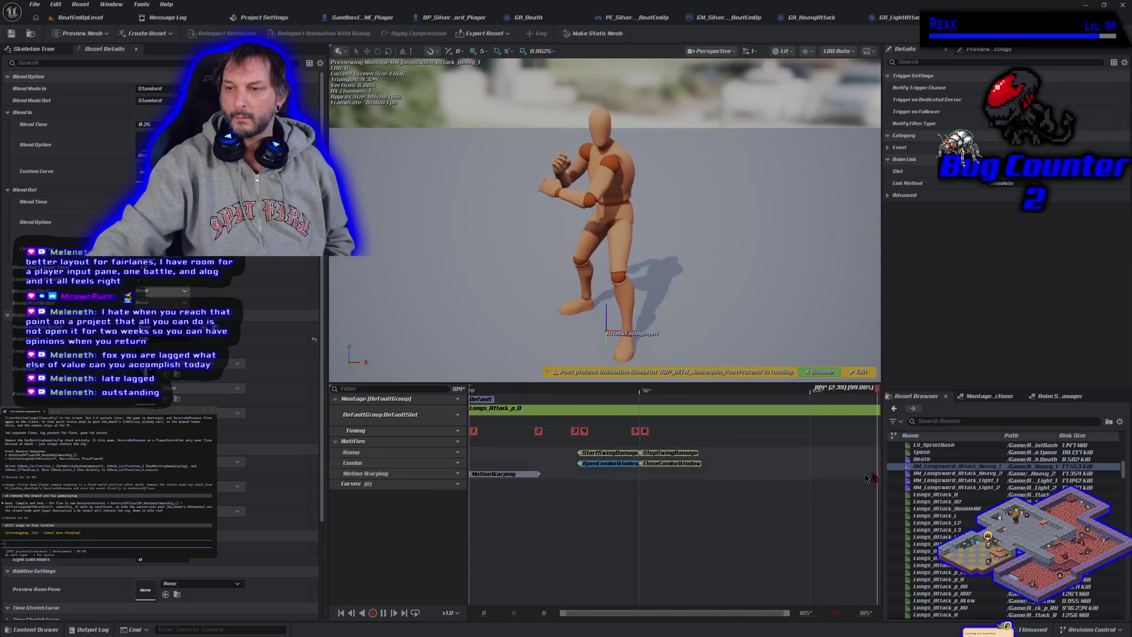
Open the second heavy attack montage, save all changed assets, and return to GA_LightAttack
{"action": "double_click", "coordinate": [944, 472]}
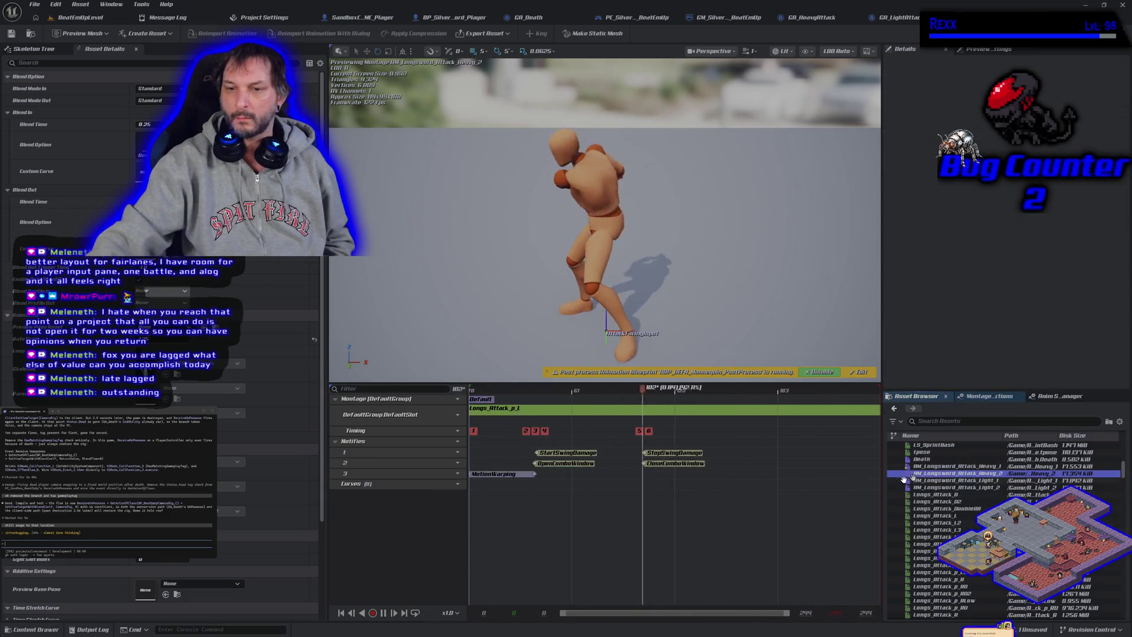
{"action": "left_click", "coordinate": [34, 4]}
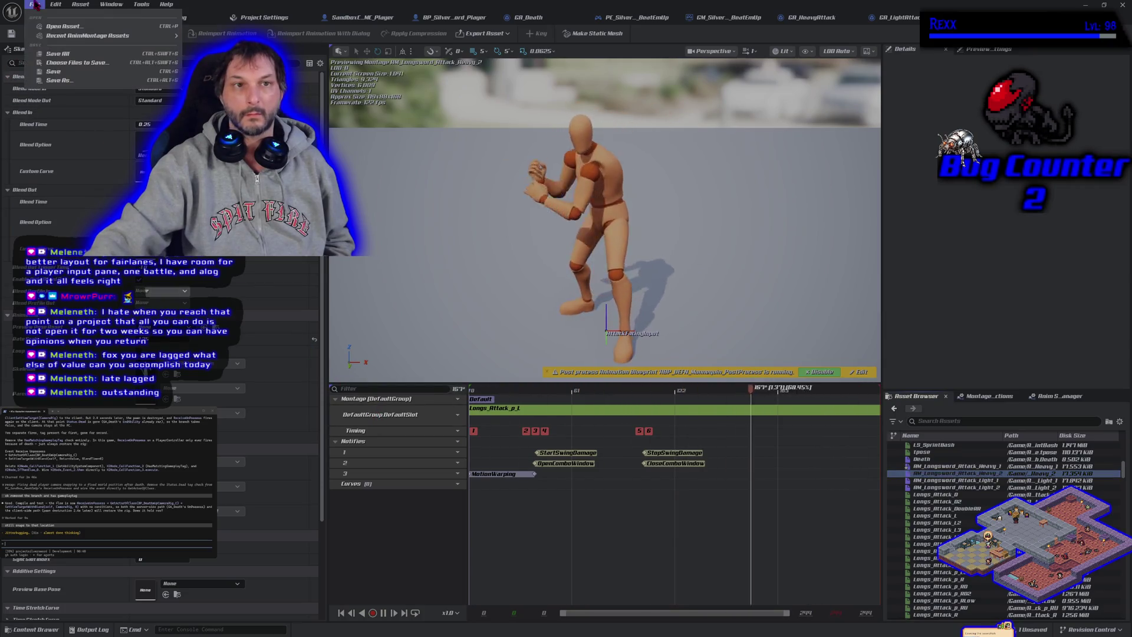
{"action": "left_click", "coordinate": [57, 54]}
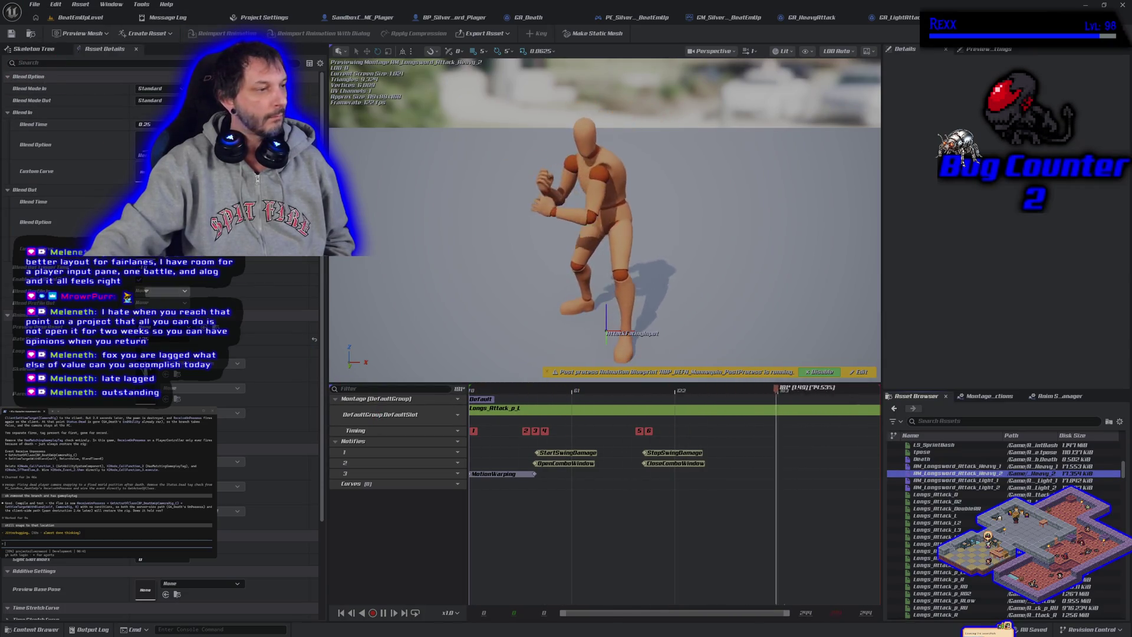
{"action": "left_click", "coordinate": [897, 17]}
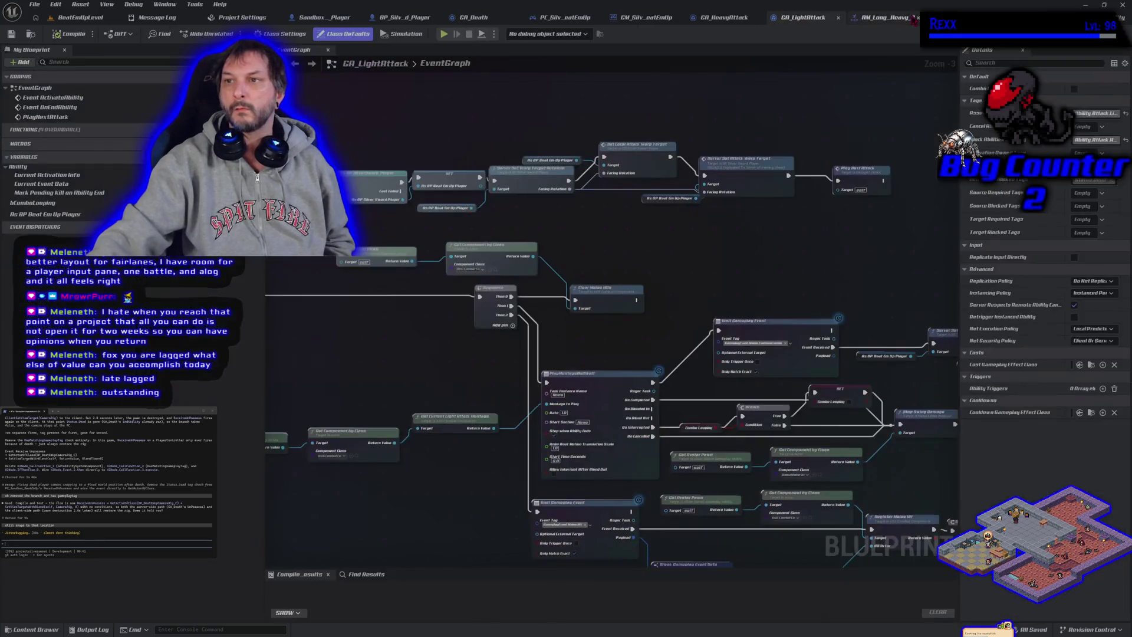
{"action": "mouse_move", "coordinate": [793, 28]}
{"action": "left_mouse_down"}
{"action": "mouse_move", "coordinate": [656, 20]}
{"action": "mouse_move", "coordinate": [656, 30]}
{"action": "left_mouse_up"}
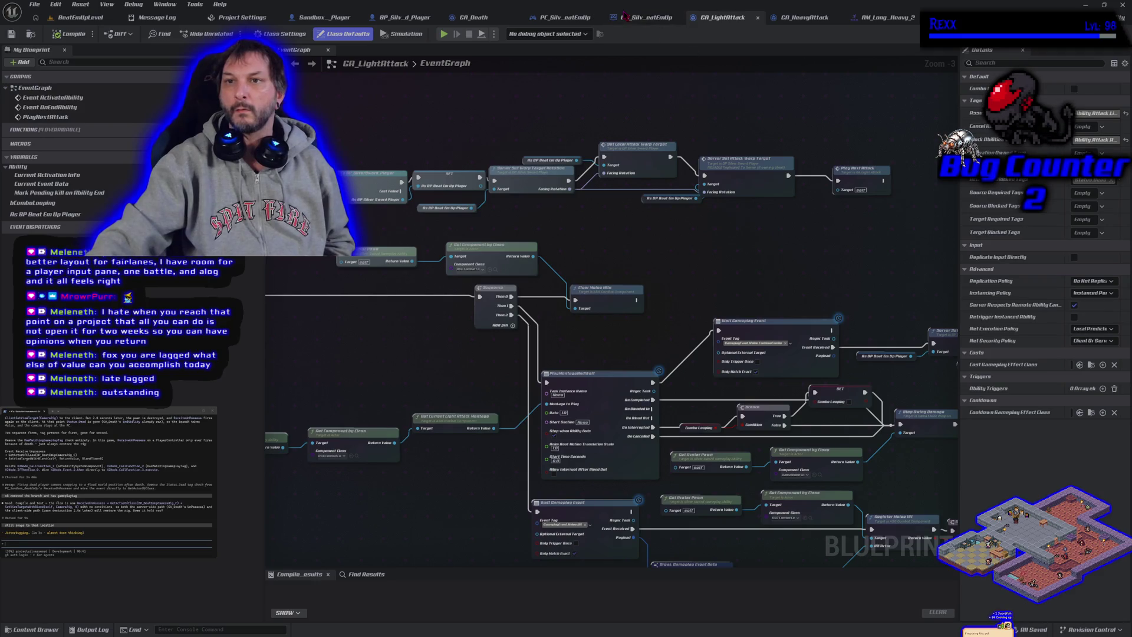
{"action": "left_click", "coordinate": [642, 18]}
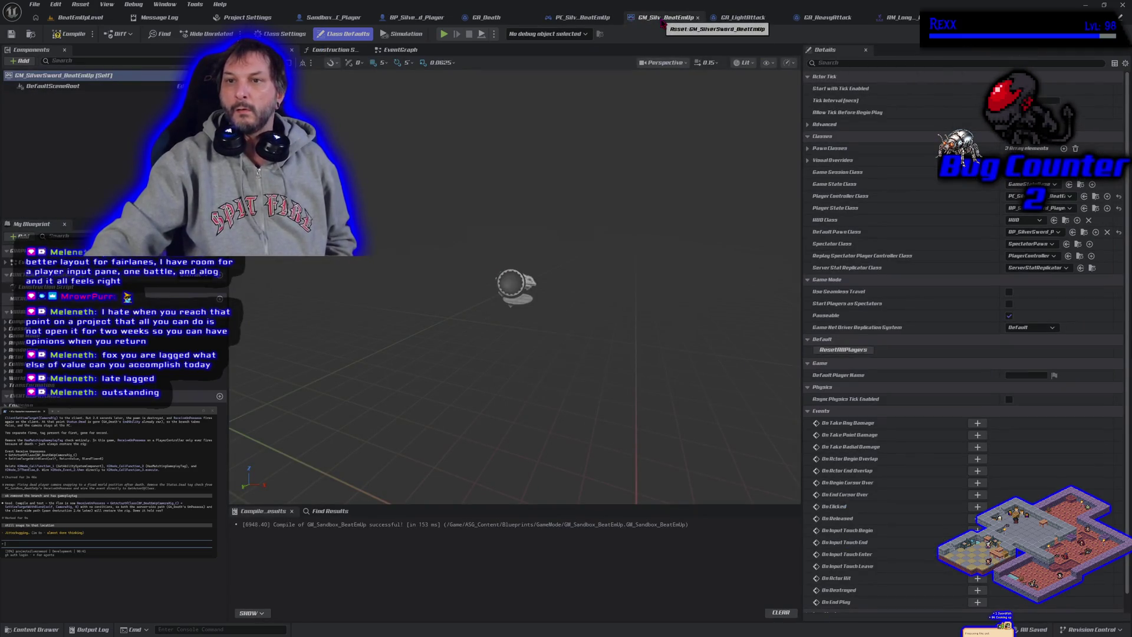
{"action": "left_click", "coordinate": [739, 17]}
{"action": "left_click", "coordinate": [582, 17]}
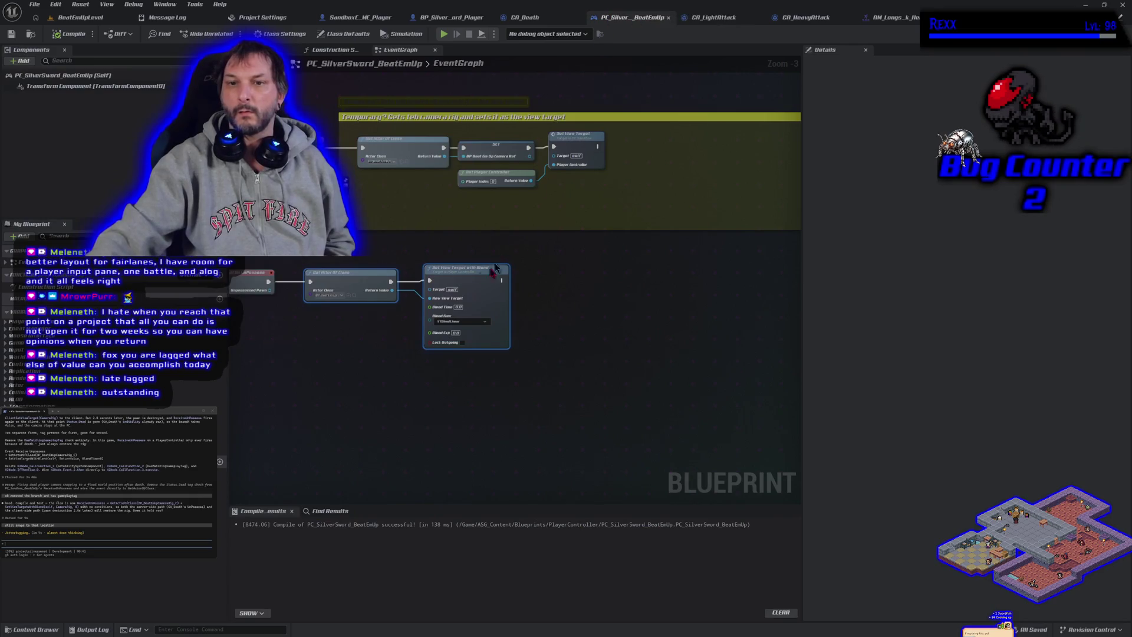
{"action": "scroll", "coordinate": [474, 417], "scroll_direction": "up", "scroll_amount": 3}
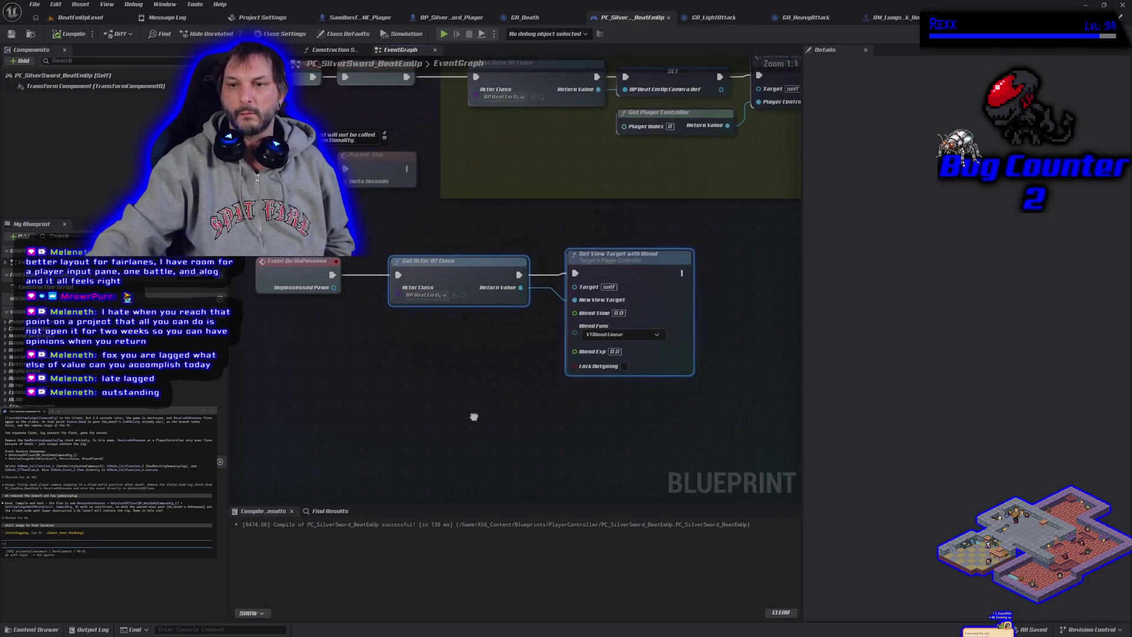
{"action": "left_click_drag", "start_coordinate": [474, 416], "coordinate": [526, 410]}
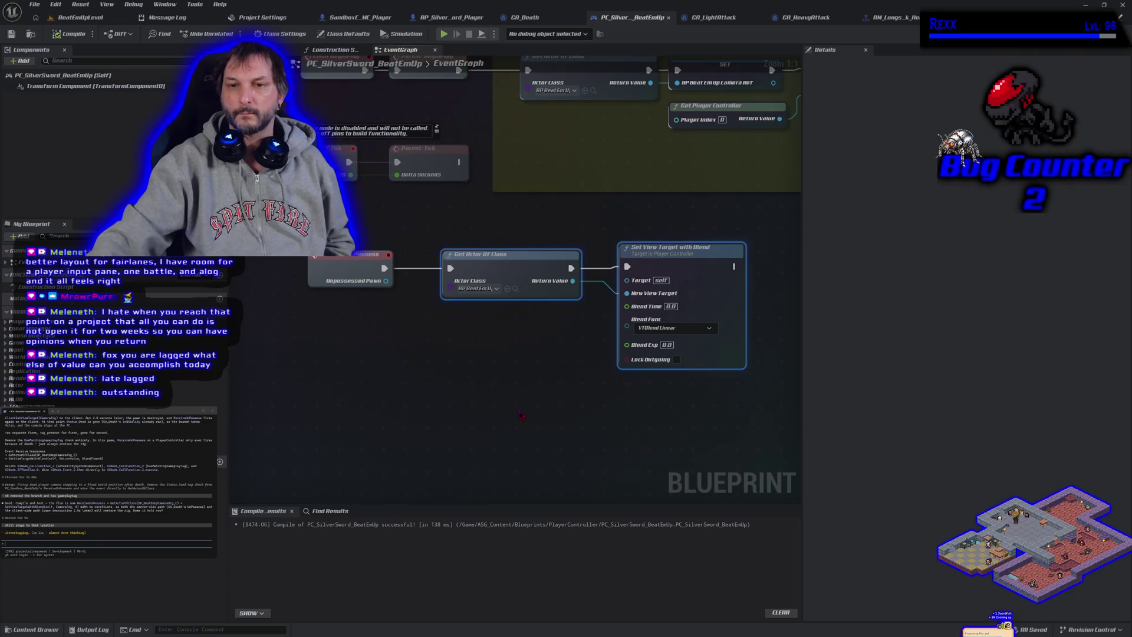
{"action": "left_click", "coordinate": [523, 17]}
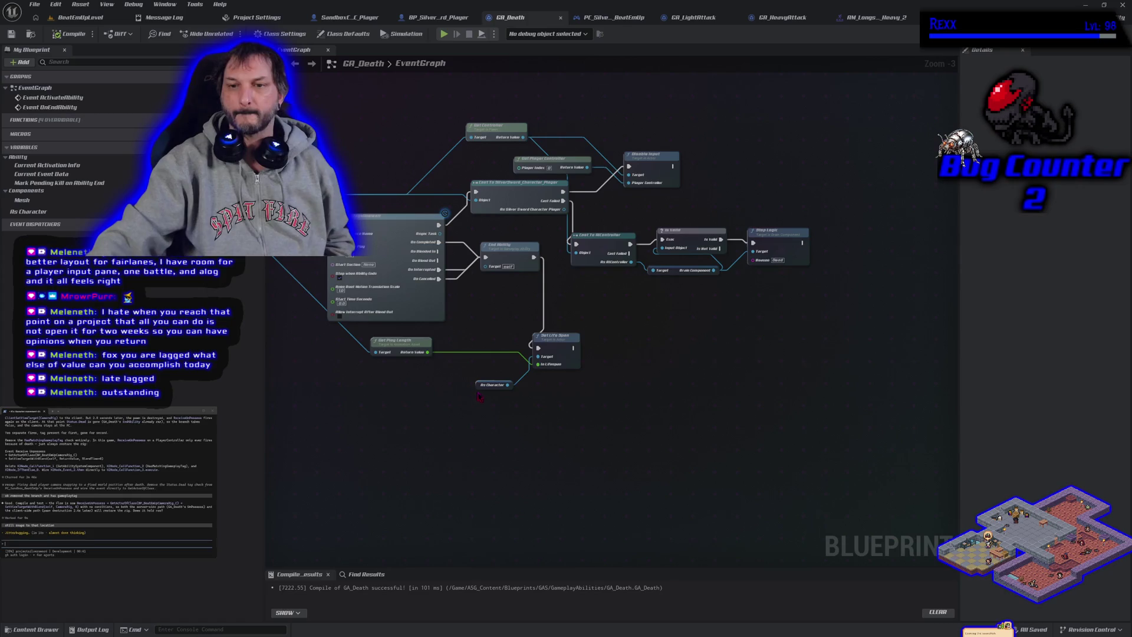
{"action": "mouse_move", "coordinate": [479, 386]}
{"action": "left_mouse_down"}
{"action": "mouse_move", "coordinate": [482, 363]}
{"action": "mouse_move", "coordinate": [518, 404]}
{"action": "mouse_move", "coordinate": [565, 420]}
{"action": "mouse_move", "coordinate": [543, 404]}
{"action": "left_mouse_up"}
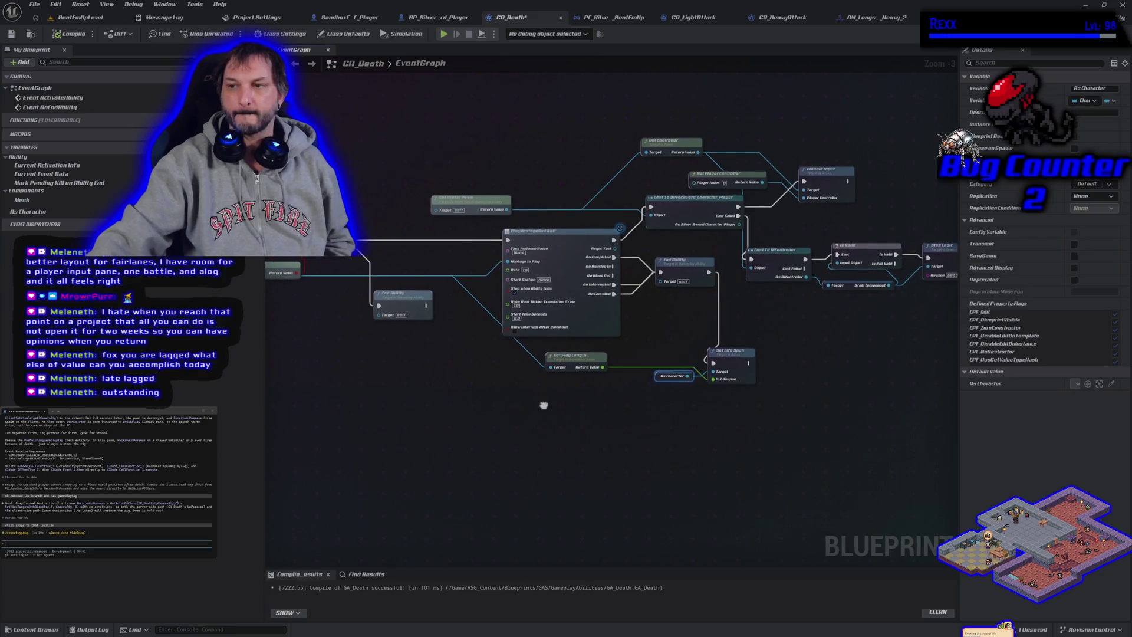
{"action": "left_click", "coordinate": [748, 353]}
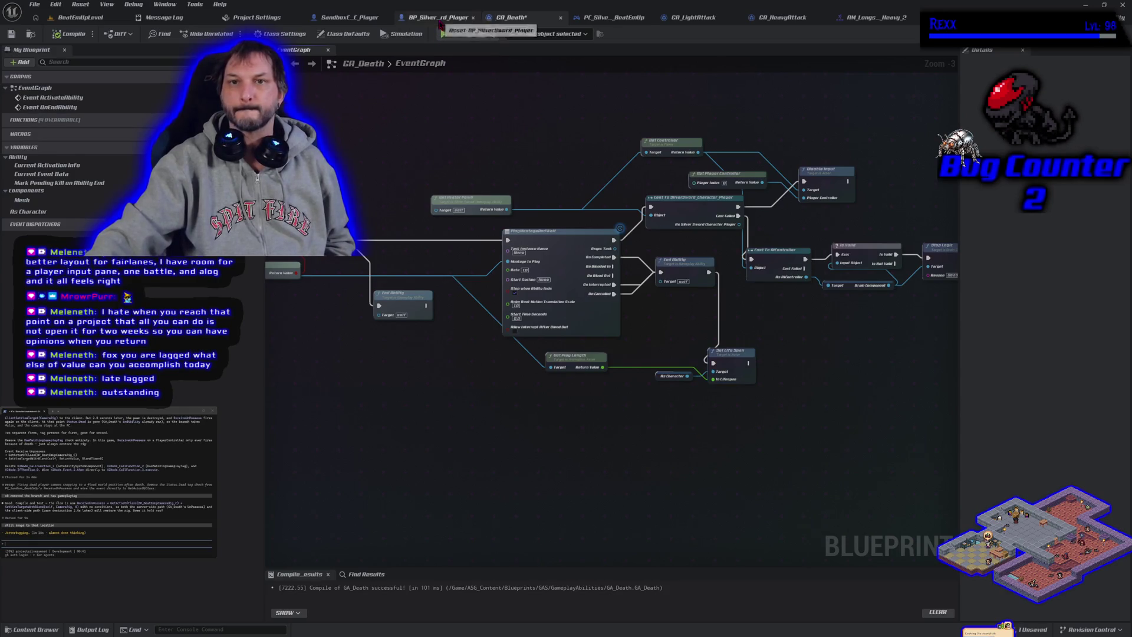
{"action": "left_click", "coordinate": [440, 20]}
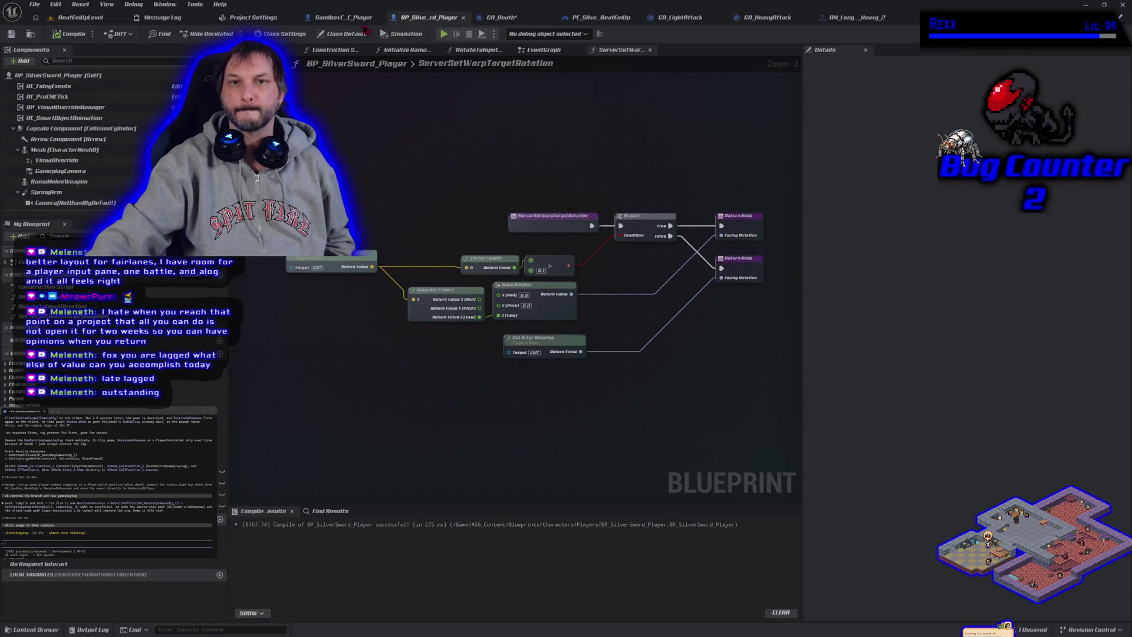
{"action": "left_click", "coordinate": [343, 17]}
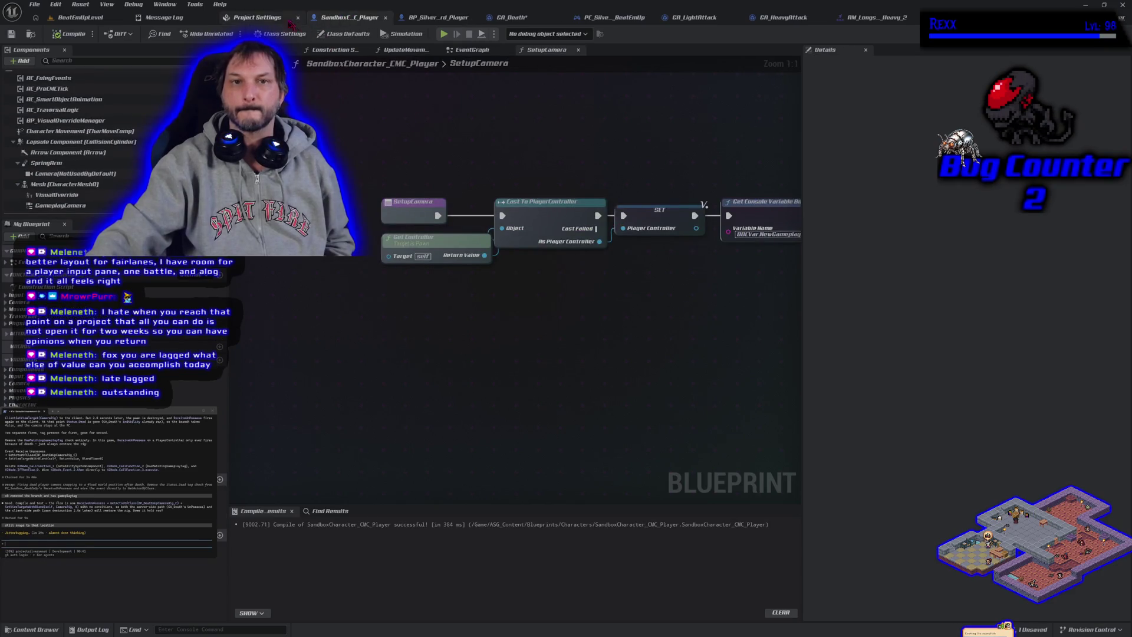
{"action": "left_click", "coordinate": [274, 18]}
{"action": "middle_click", "coordinate": [276, 20]}
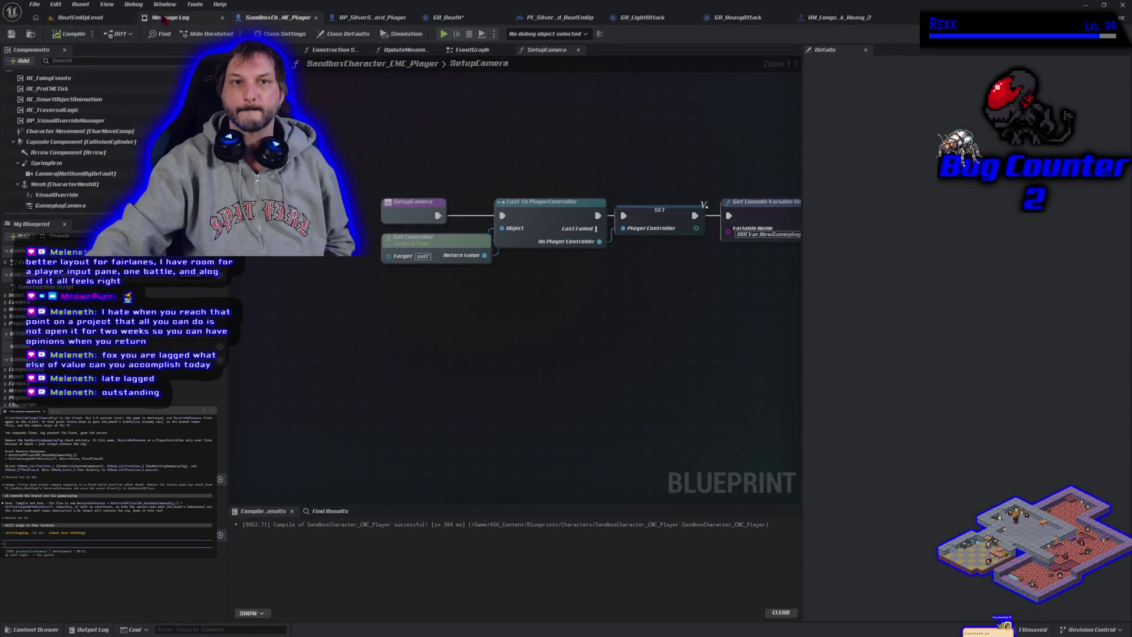
{"action": "left_click", "coordinate": [81, 18]}
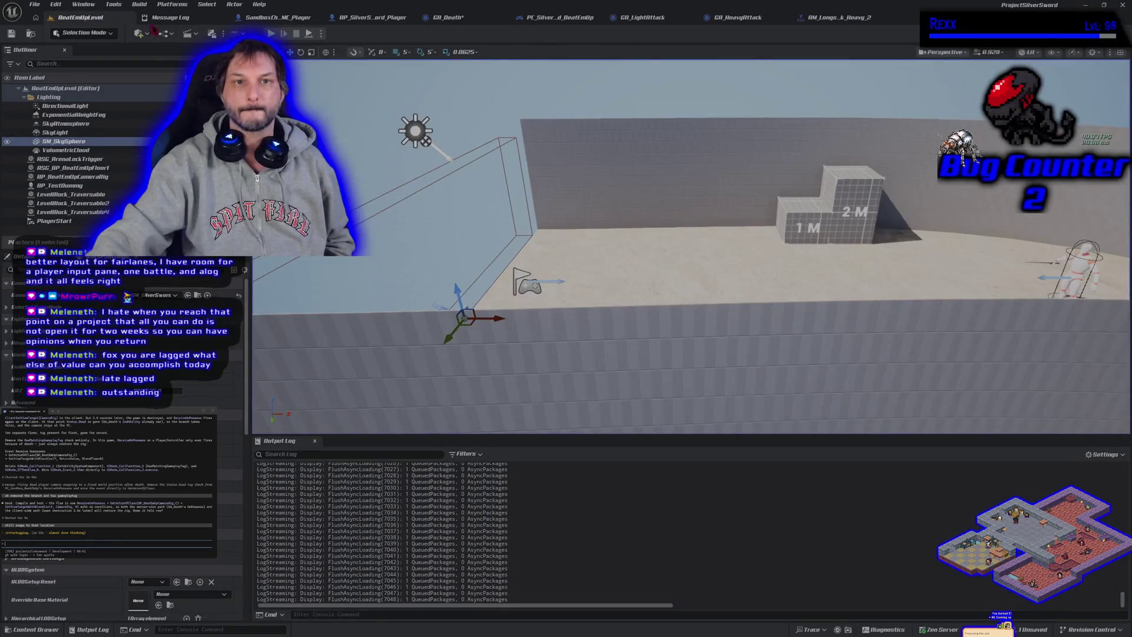
{"action": "middle_click", "coordinate": [171, 17]}
{"action": "left_click", "coordinate": [746, 18]}
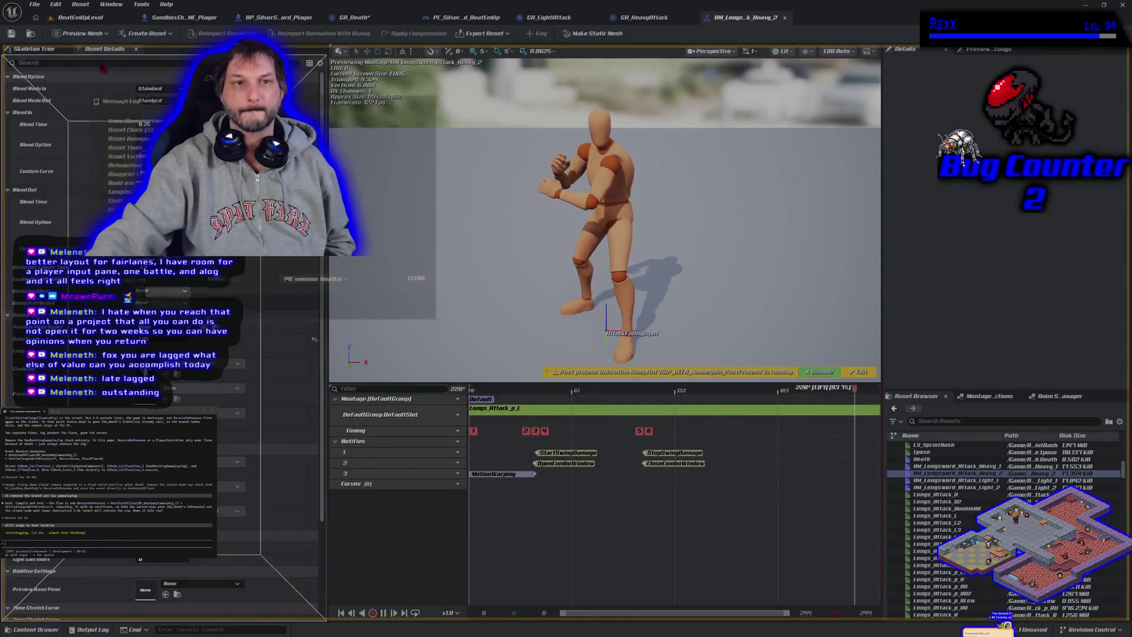
{"action": "left_click", "coordinate": [81, 19]}
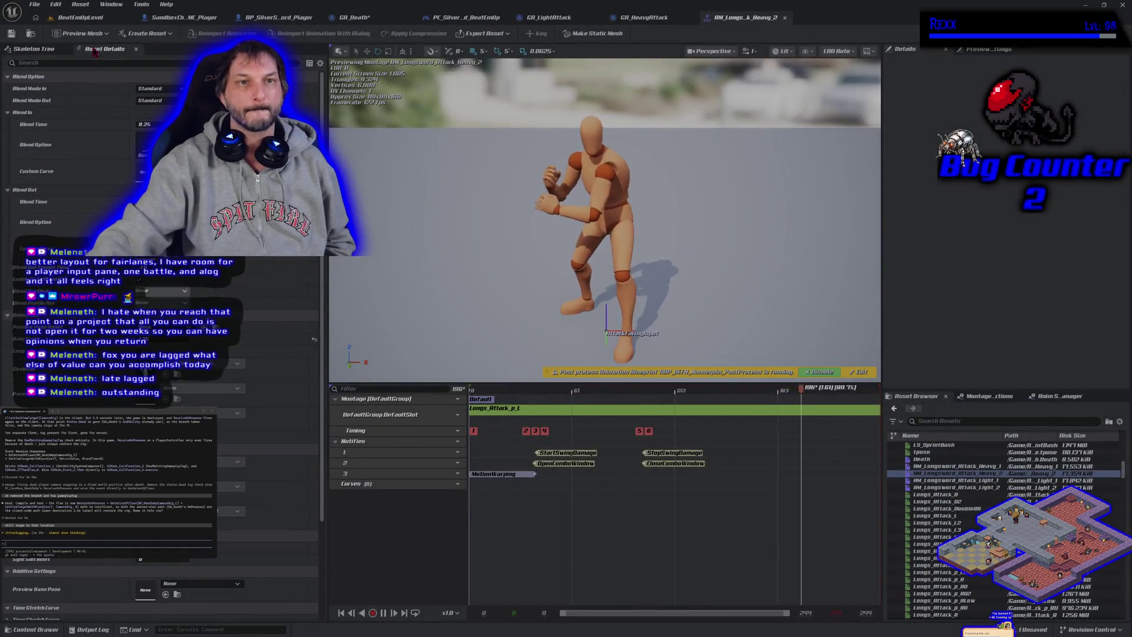
{"action": "left_click", "coordinate": [85, 19]}
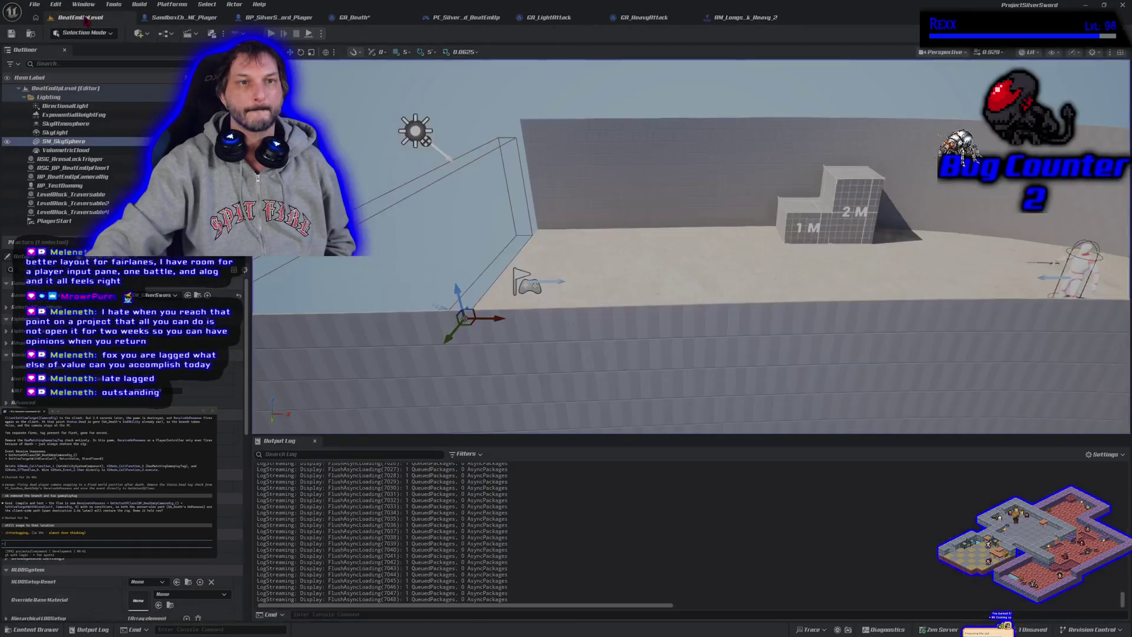
{"action": "left_click_drag", "start_coordinate": [330, 449], "coordinate": [398, 448]}
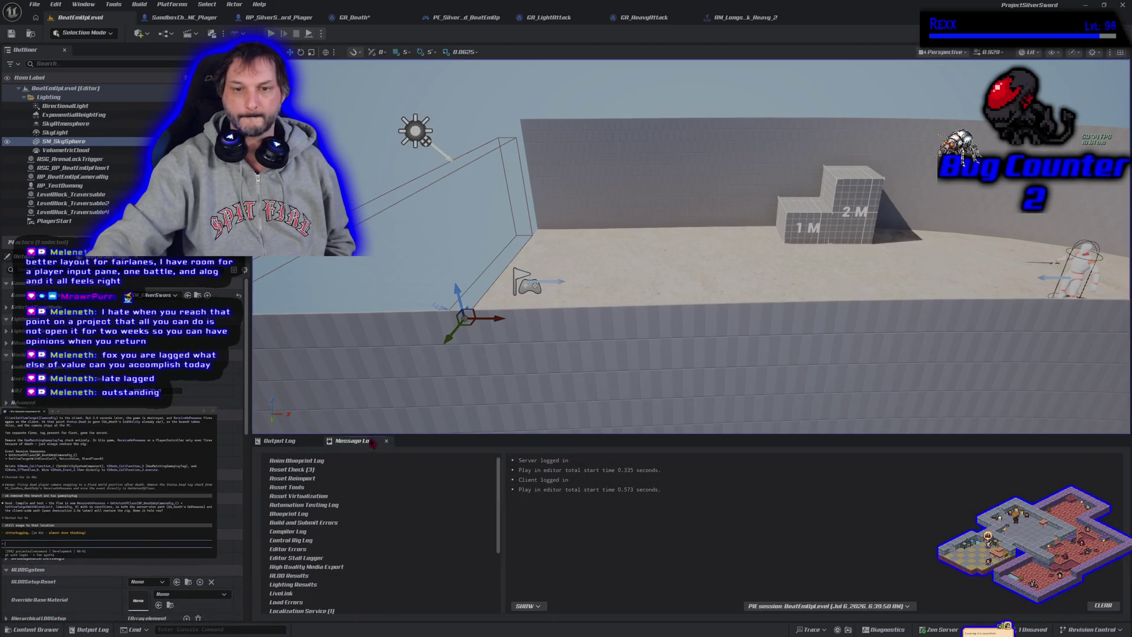
{"action": "left_click", "coordinate": [281, 443]}
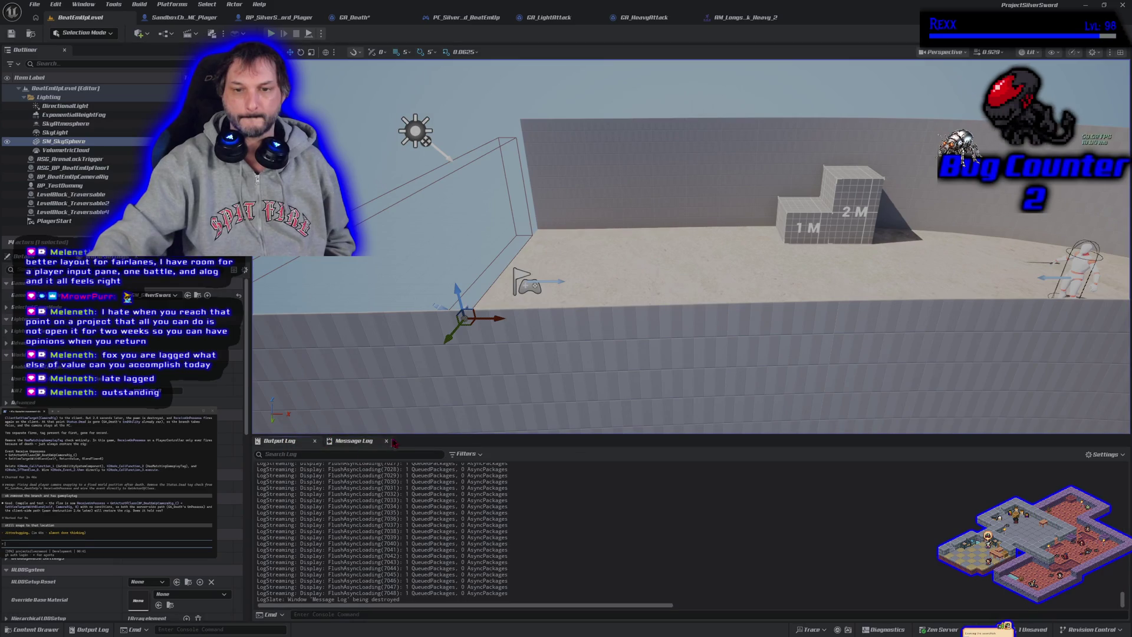
{"action": "left_click_drag", "start_coordinate": [404, 440], "coordinate": [402, 539]}
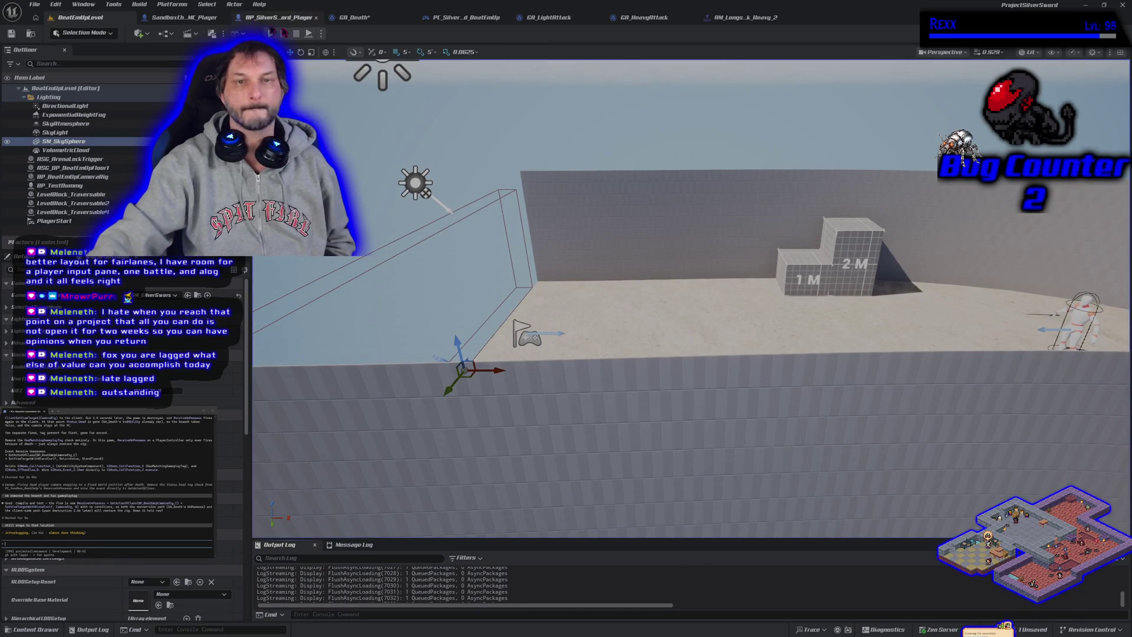
{"action": "left_click", "coordinate": [744, 17]}
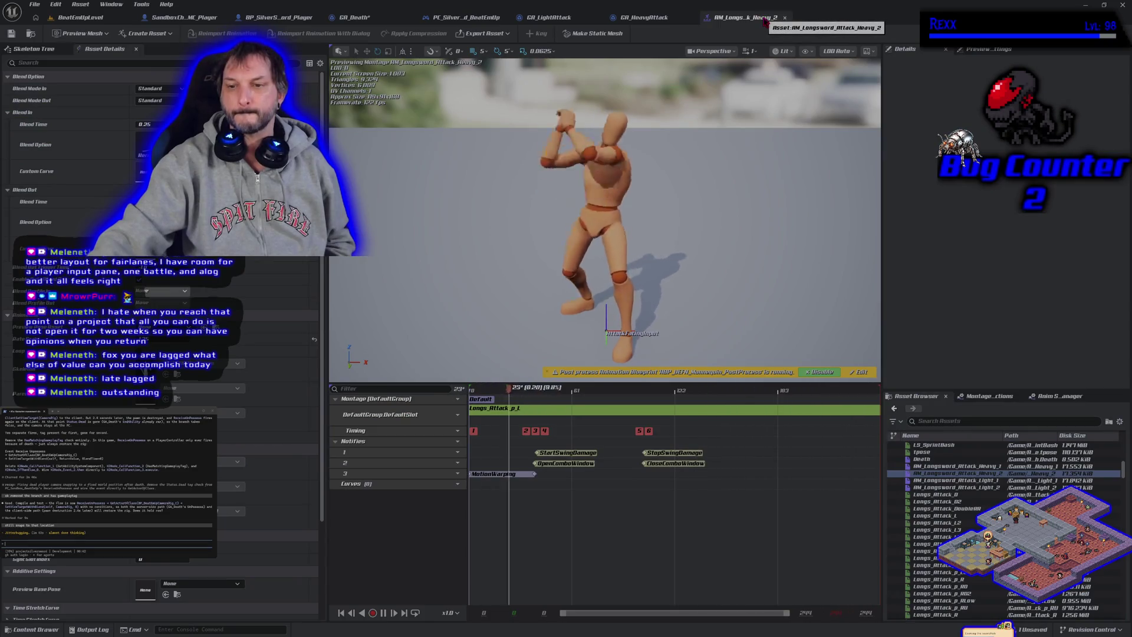
{"action": "left_click", "coordinate": [354, 17]}
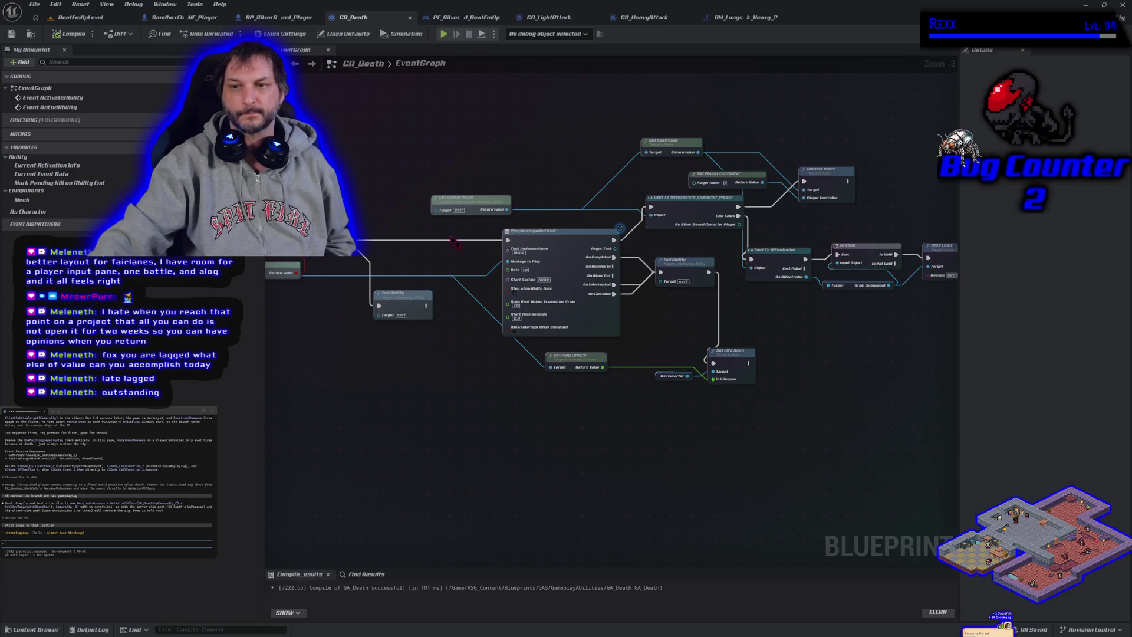
{"action": "left_click", "coordinate": [104, 24]}
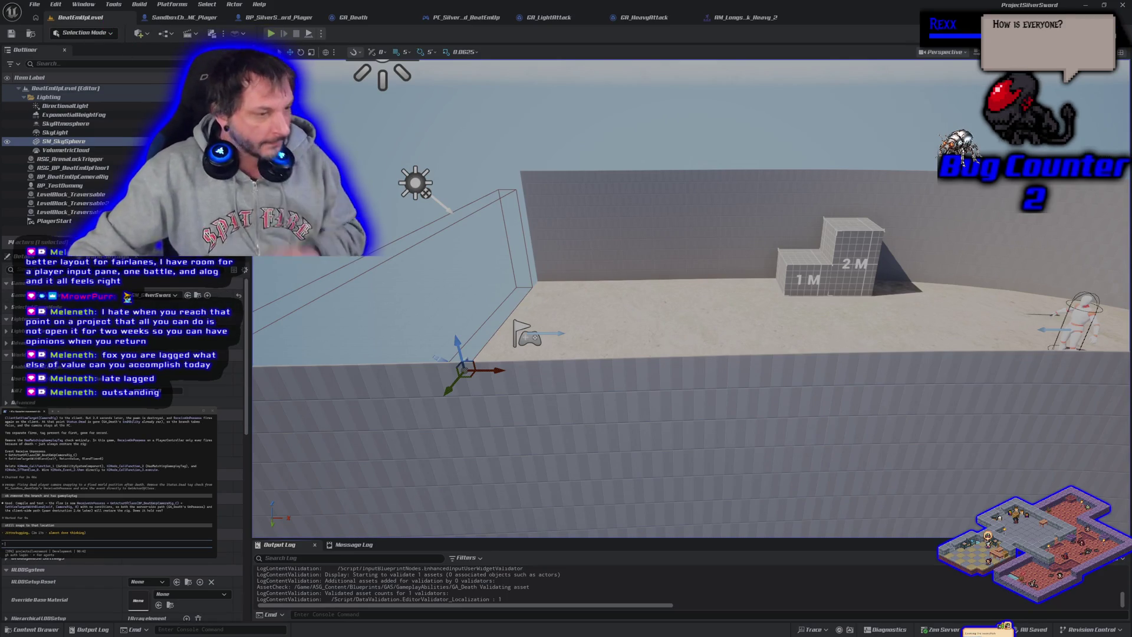
{"action": "key", "text": "alt+Tab"}
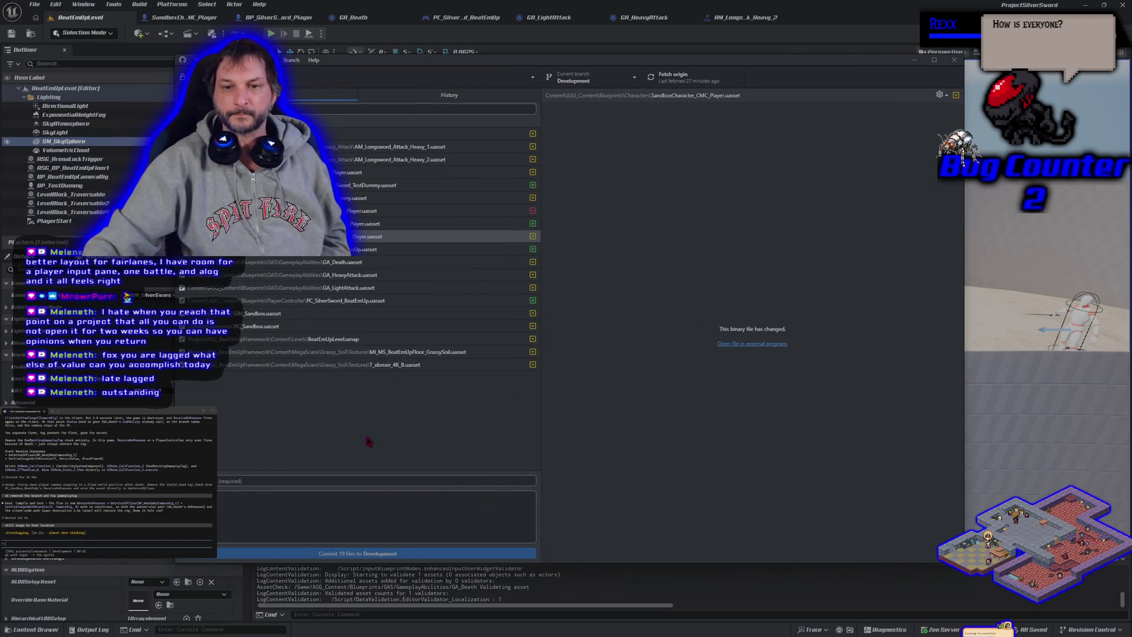
{"action": "left_click", "coordinate": [915, 60]}
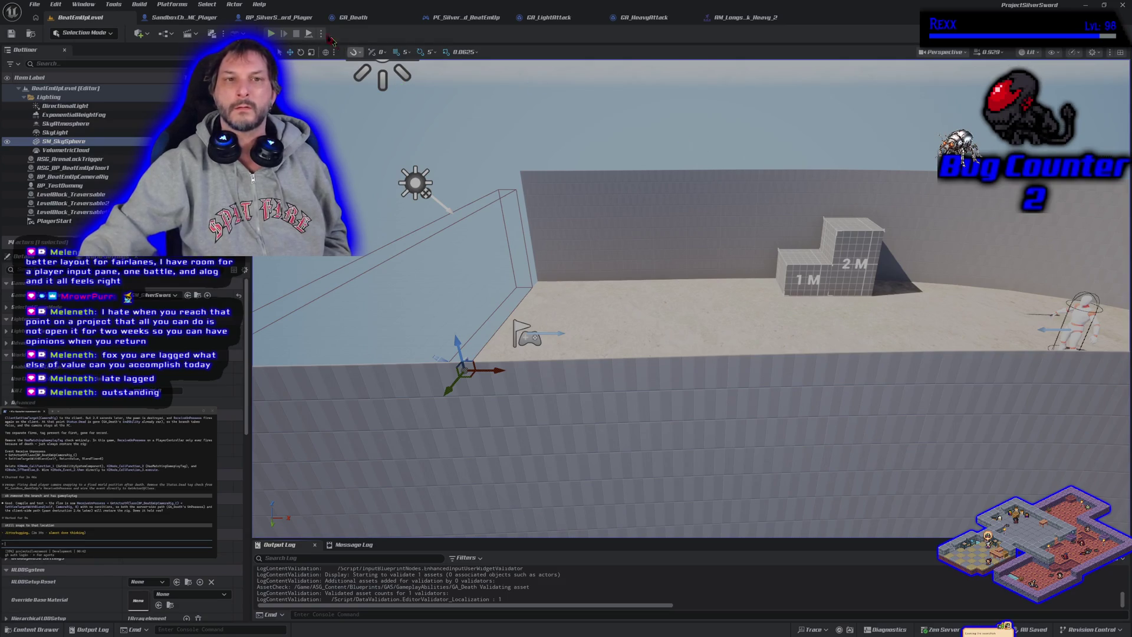
{"action": "left_click", "coordinate": [183, 17]}
Inspect SandboxCh_MC_Player's SetupCamera graph, including the activate and view-target nodes
{"action": "scroll", "coordinate": [499, 310], "scroll_direction": "down", "scroll_amount": 4}
{"action": "left_click_drag", "start_coordinate": [400, 341], "coordinate": [436, 367]}
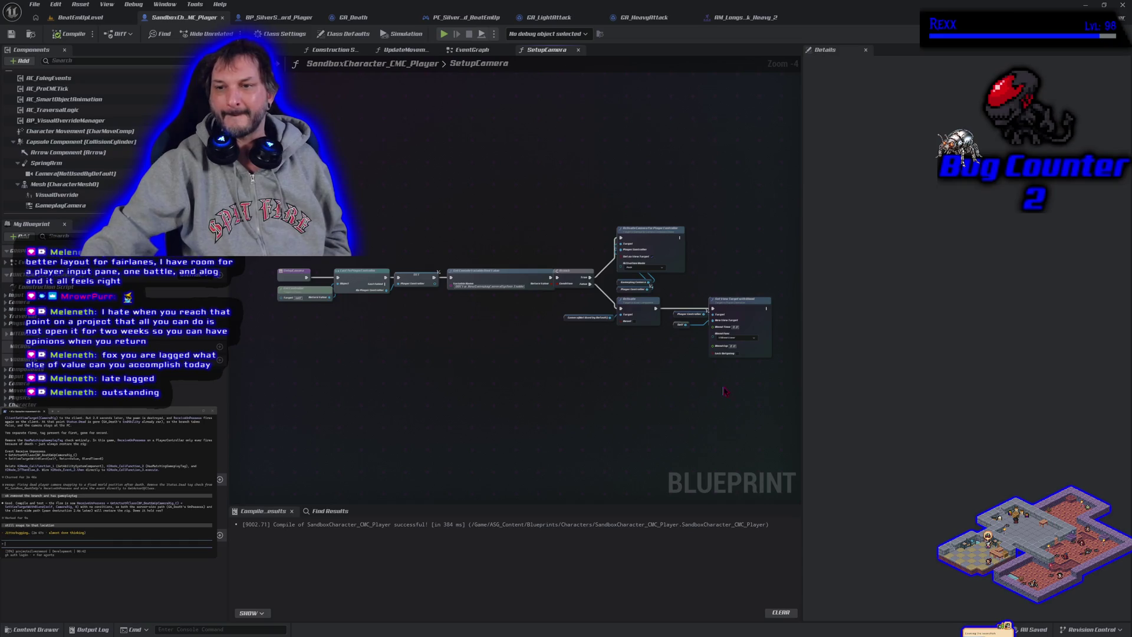
{"action": "scroll", "coordinate": [725, 391], "scroll_direction": "up", "scroll_amount": 4}
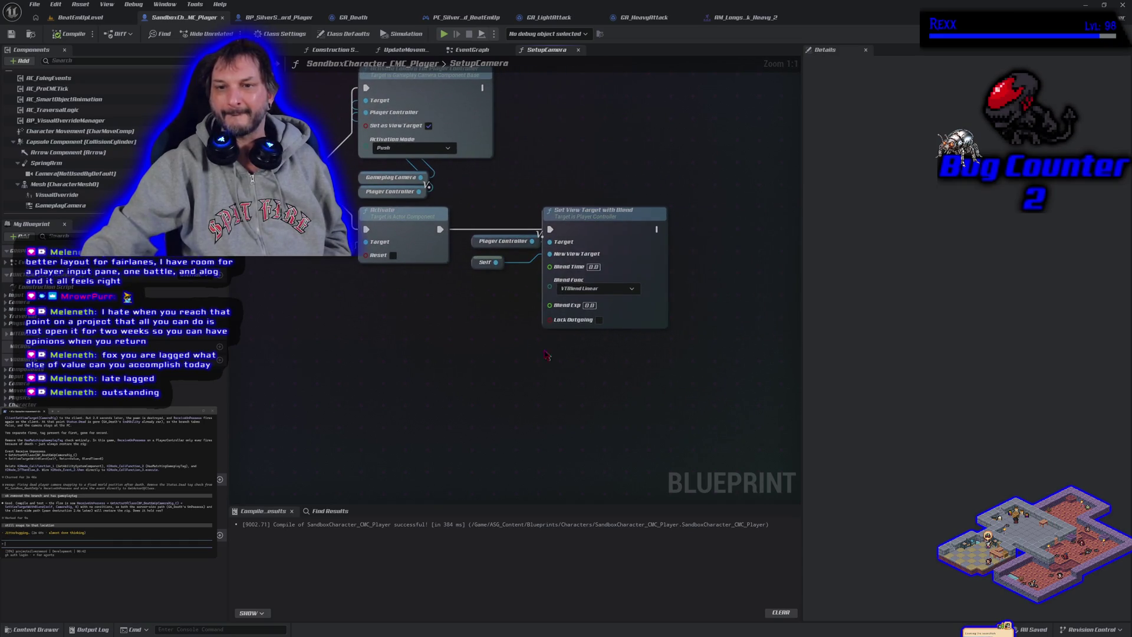
{"action": "left_click_drag", "start_coordinate": [483, 297], "coordinate": [535, 312]}
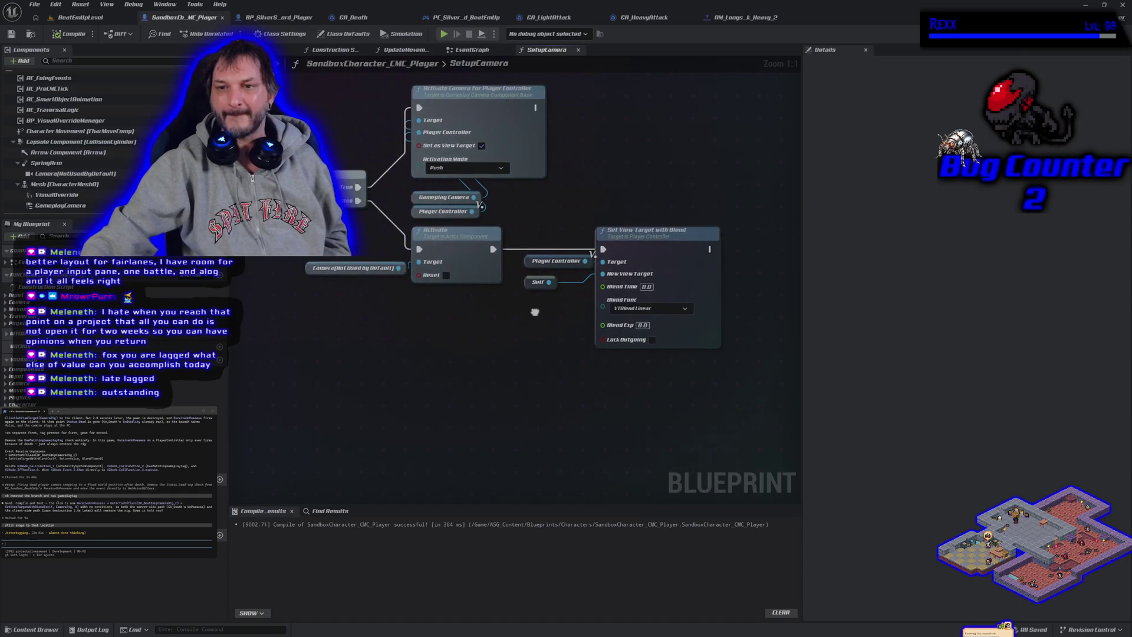
{"action": "scroll", "coordinate": [591, 380], "scroll_direction": "down", "scroll_amount": 5}
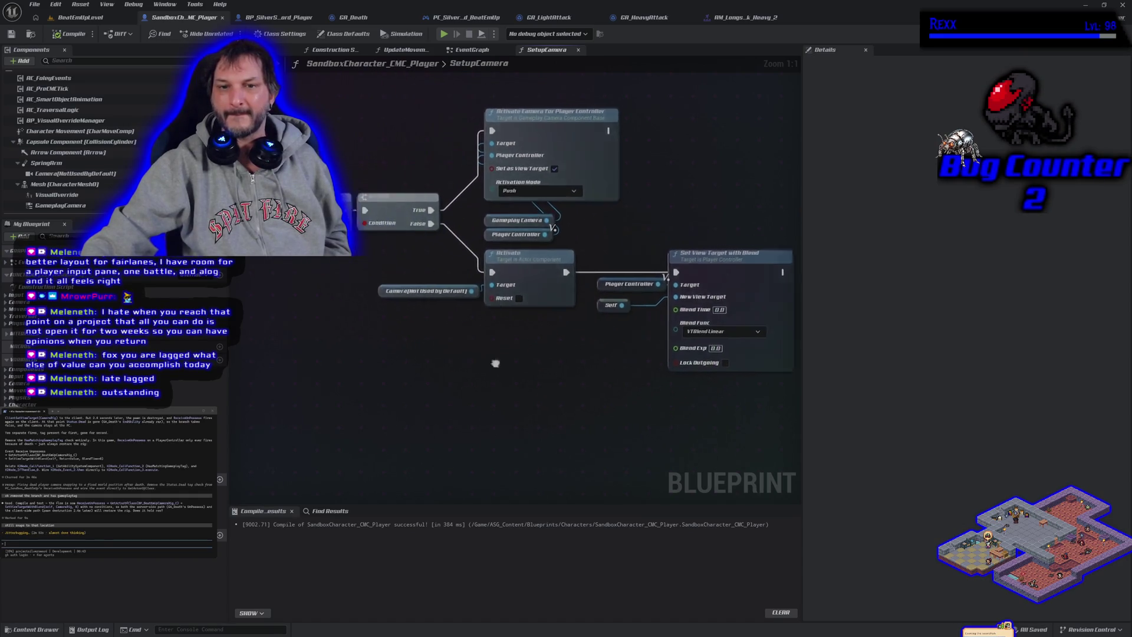
{"action": "left_click_drag", "start_coordinate": [518, 380], "coordinate": [521, 381]}
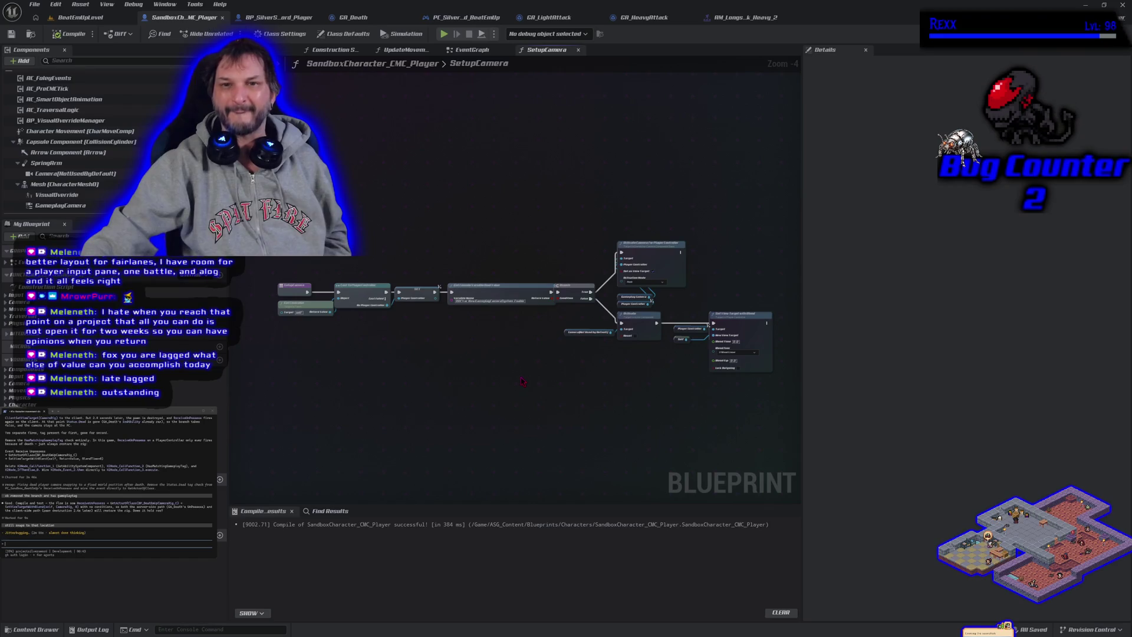
Review the player's EventGraph comment blocks, open the Content Drawer, then view PC_SilverSword_BeatEmUp's EventGraph
{"action": "left_click", "coordinate": [483, 52]}
{"action": "scroll", "coordinate": [399, 289], "scroll_direction": "down", "scroll_amount": 5}
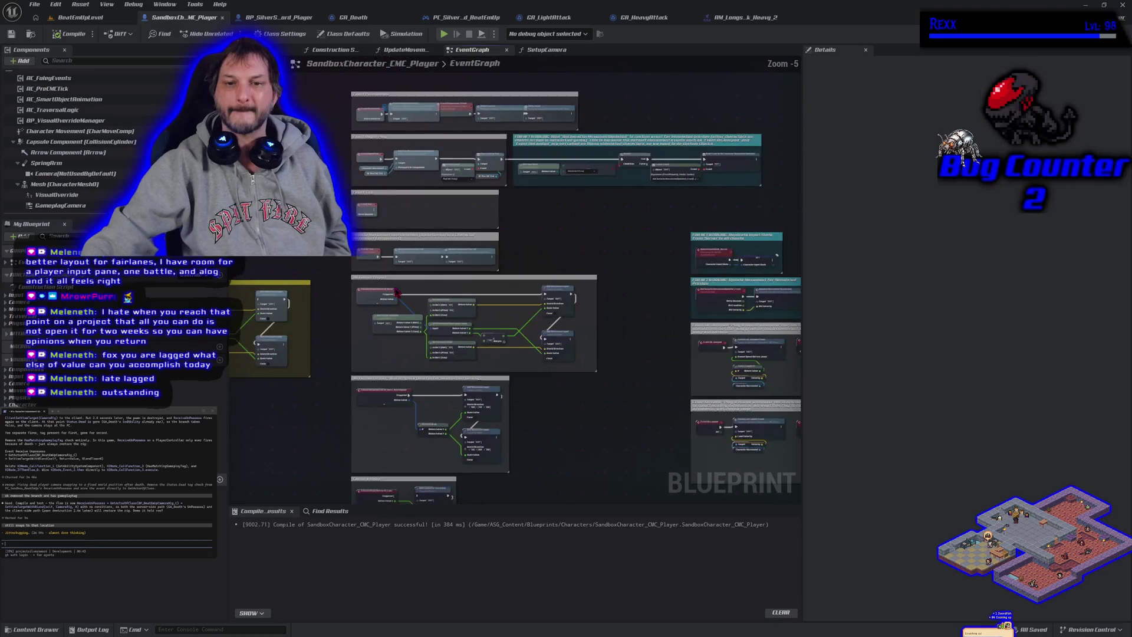
{"action": "mouse_move", "coordinate": [396, 291]}
{"action": "left_mouse_down"}
{"action": "mouse_move", "coordinate": [442, 245]}
{"action": "mouse_move", "coordinate": [498, 219]}
{"action": "mouse_move", "coordinate": [531, 111]}
{"action": "left_mouse_up"}
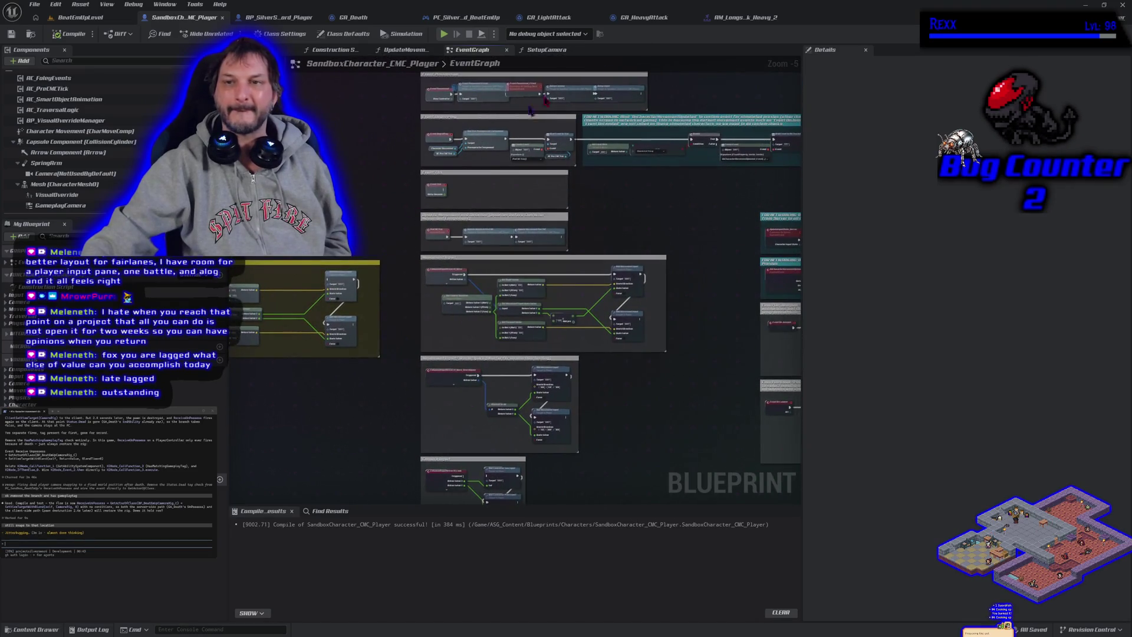
{"action": "left_click", "coordinate": [762, 22]}
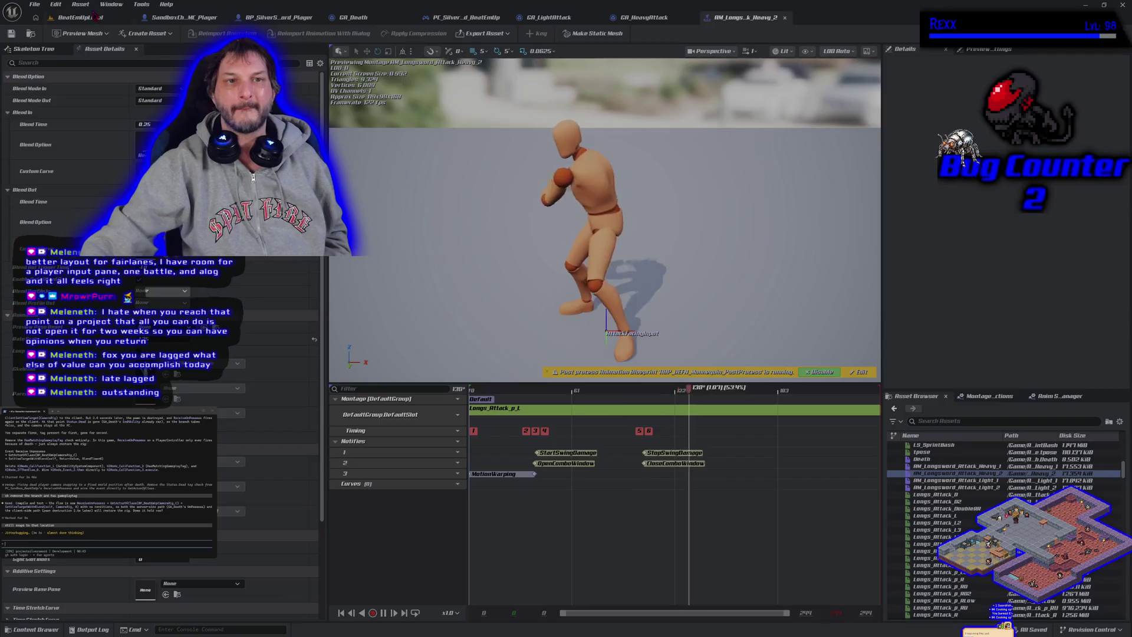
{"action": "left_click", "coordinate": [93, 17]}
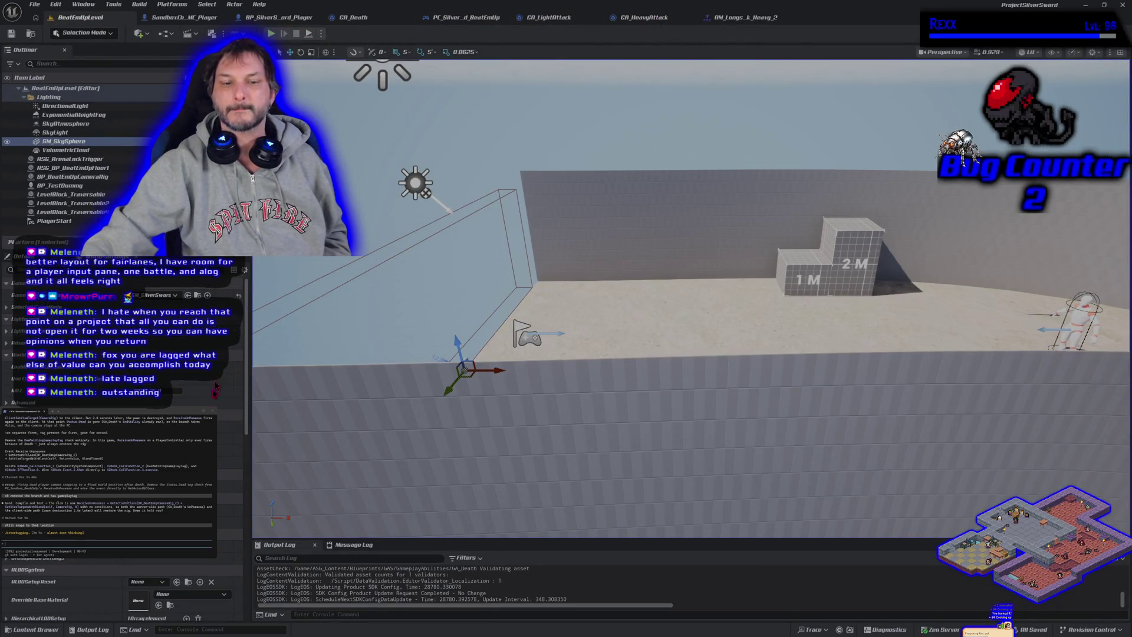
{"action": "left_click", "coordinate": [33, 629]}
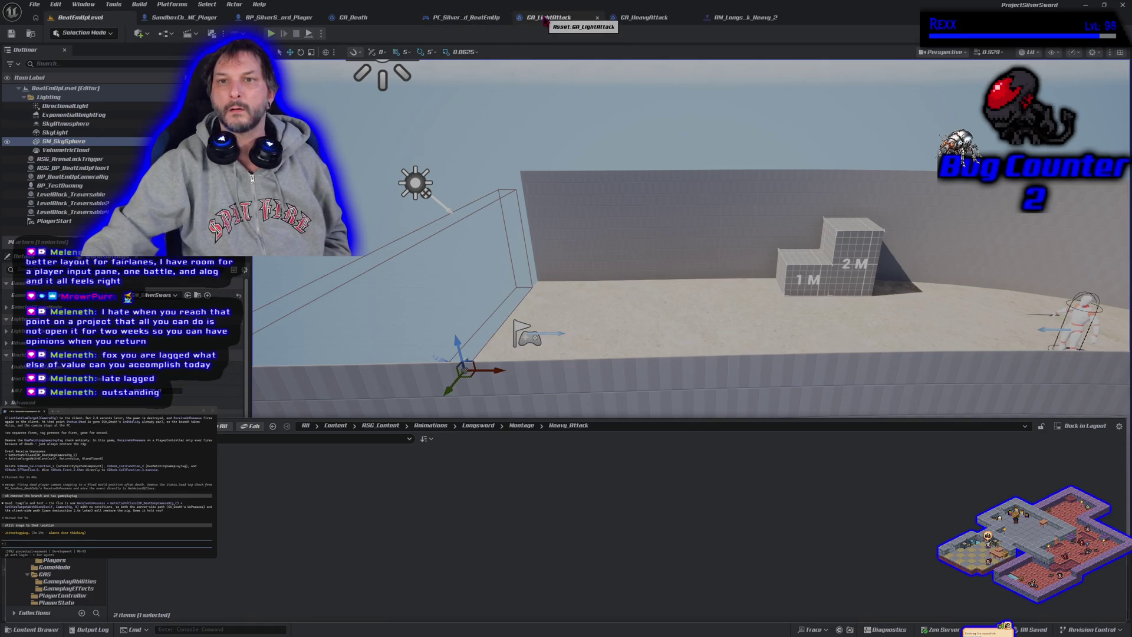
{"action": "left_click", "coordinate": [466, 18]}
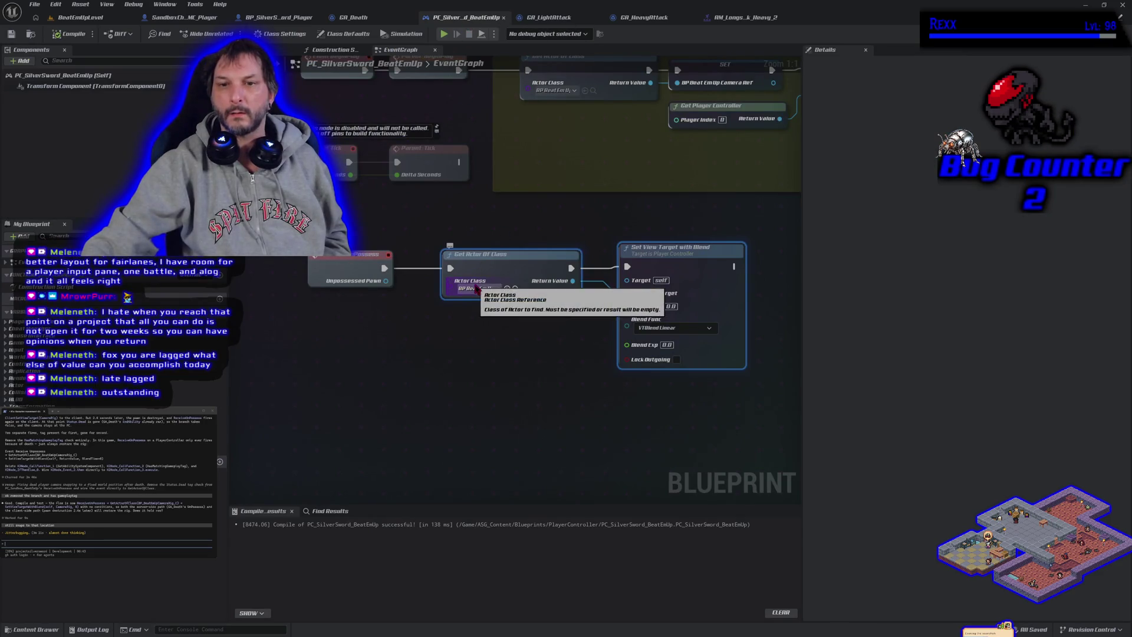
Browse from Get Actor Of Class's Actor Class pin to select BP_BeatEmUpCameraRig in the Blueprints folder
{"action": "left_click", "coordinate": [515, 289]}
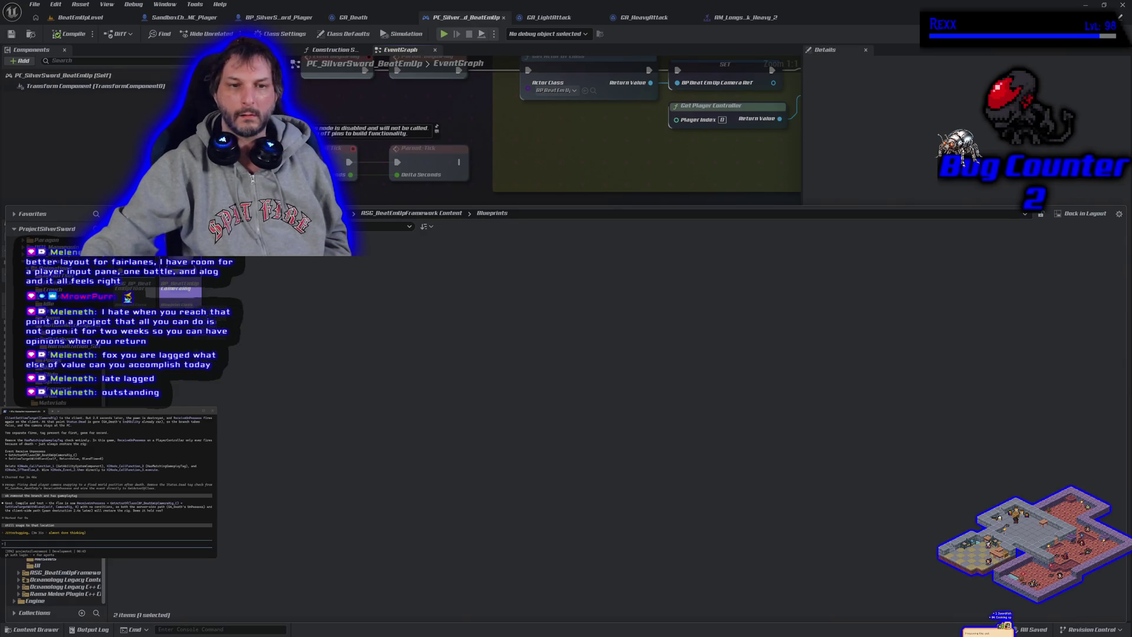
{"action": "scroll", "coordinate": [59, 472], "scroll_direction": "up", "scroll_amount": 5}
{"action": "scroll", "coordinate": [54, 412], "scroll_direction": "up", "scroll_amount": 3}
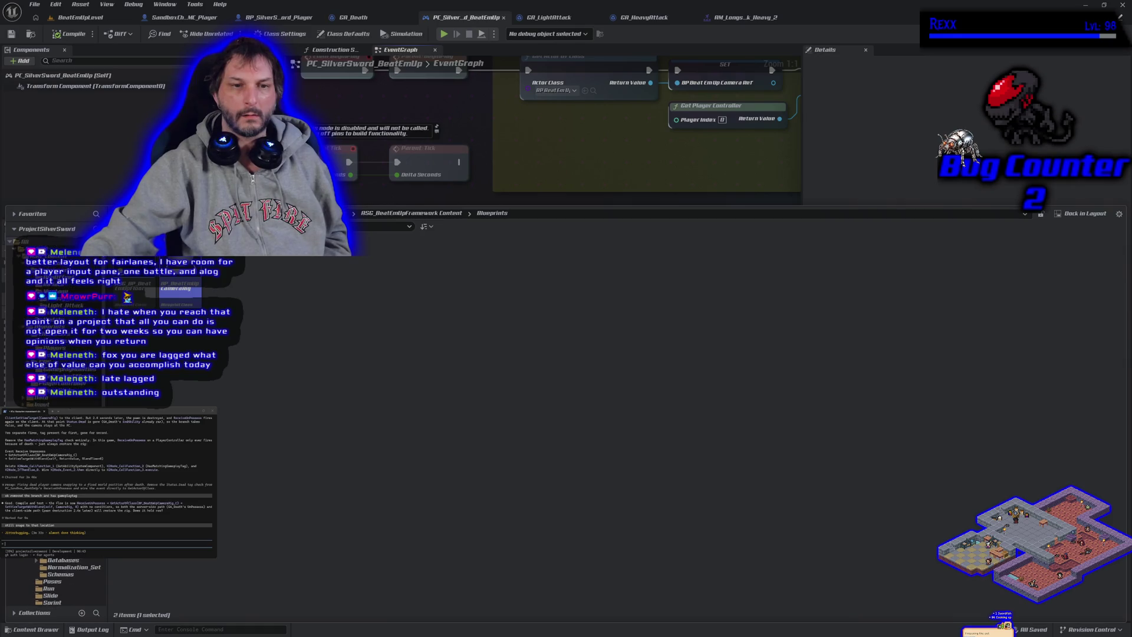
{"action": "scroll", "coordinate": [53, 412], "scroll_direction": "down", "scroll_amount": 10}
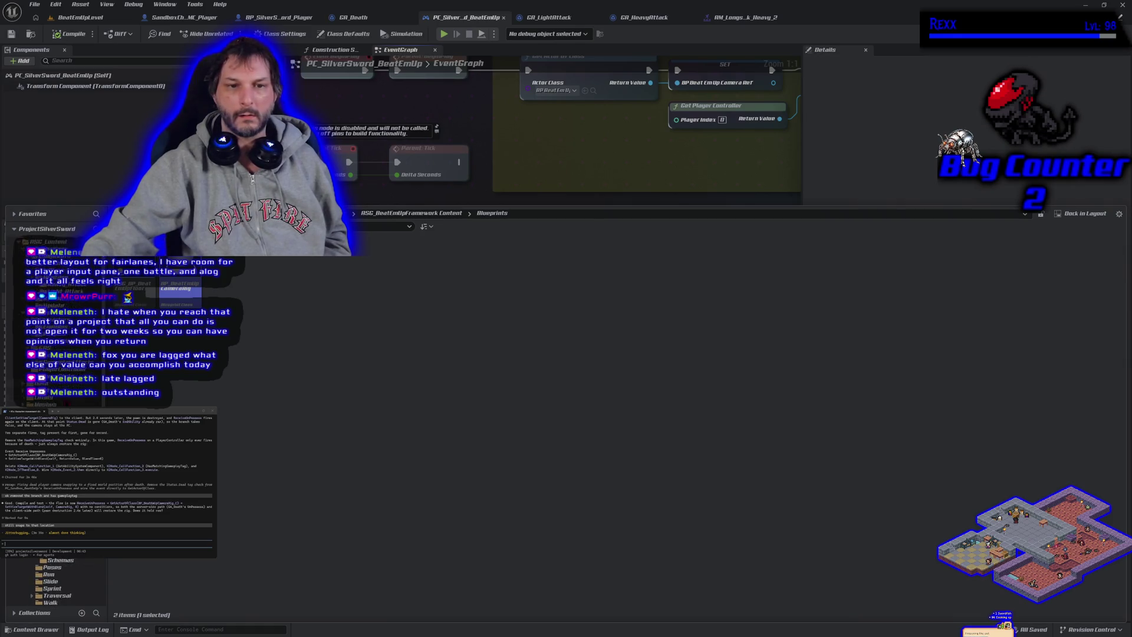
{"action": "scroll", "coordinate": [53, 412], "scroll_direction": "down", "scroll_amount": 1}
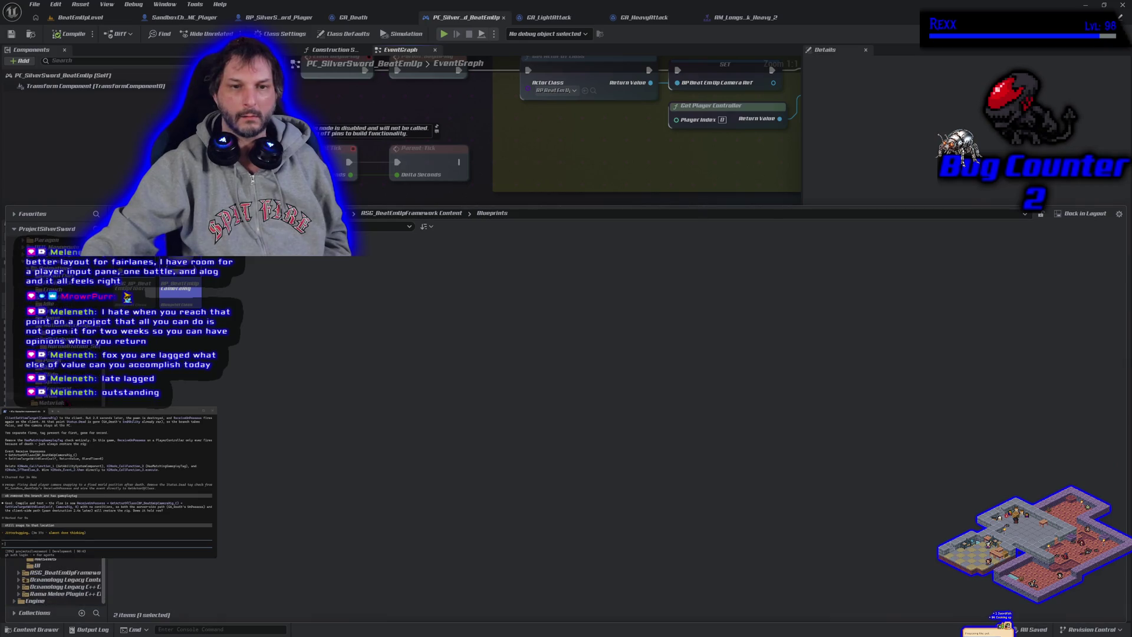
{"action": "mouse_move", "coordinate": [166, 293]}
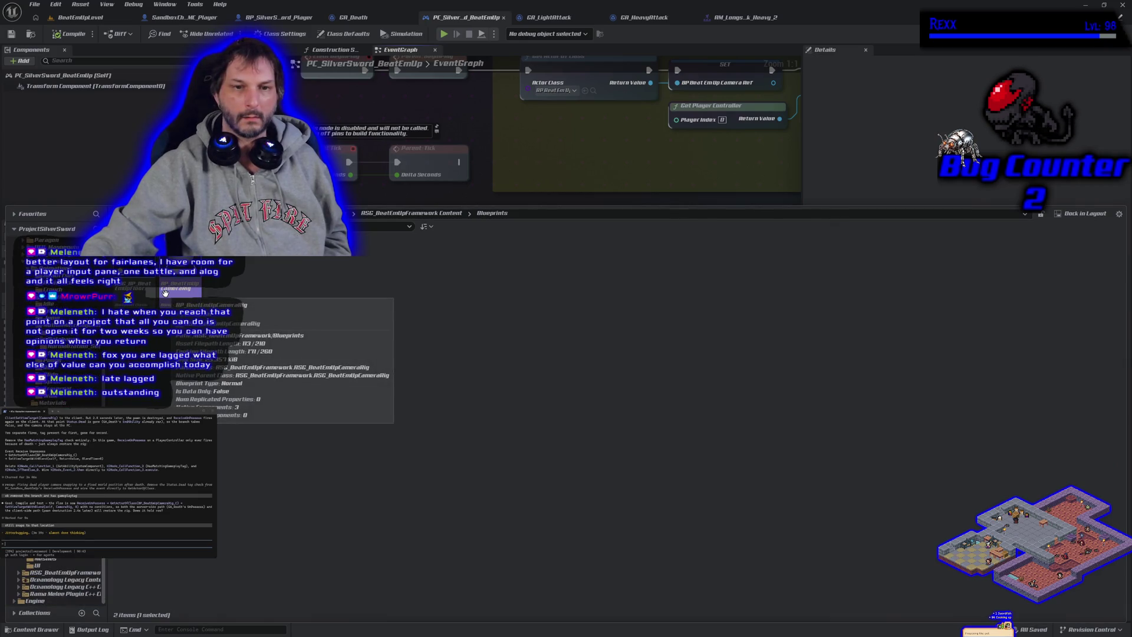
{"action": "left_click", "coordinate": [174, 295]}
Open BP_BeatEmUpCameraRig and place a Print String node beside Event Tick in its EventGraph
{"action": "double_click", "coordinate": [176, 301]}
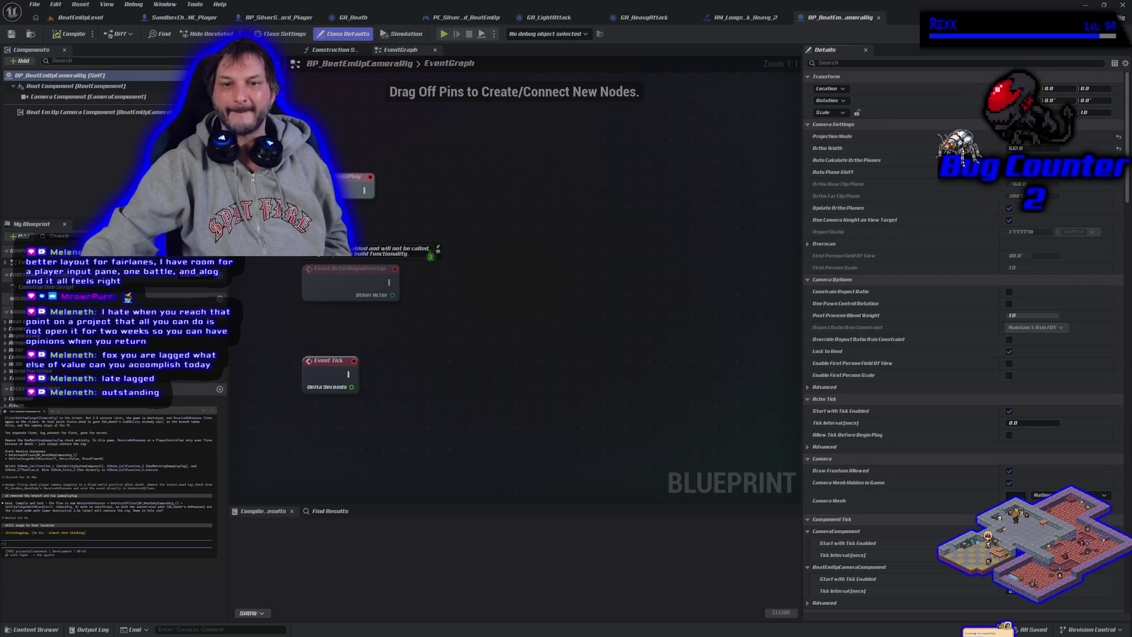
{"action": "right_click", "coordinate": [435, 351]}
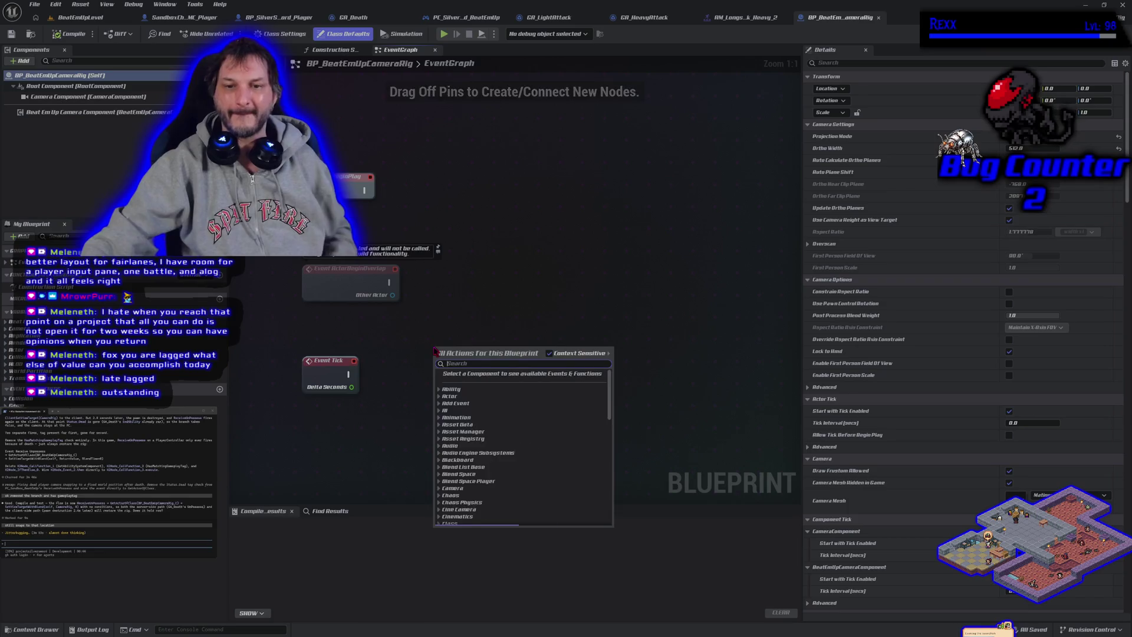
{"action": "type", "text": "print st"}
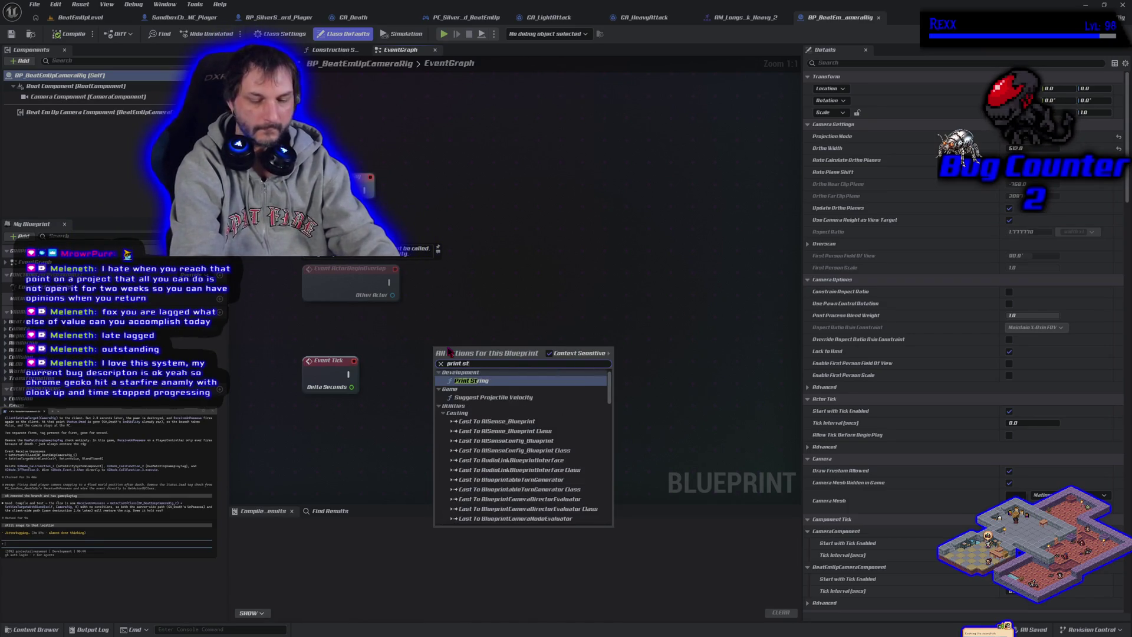
{"action": "key", "text": "Return"}
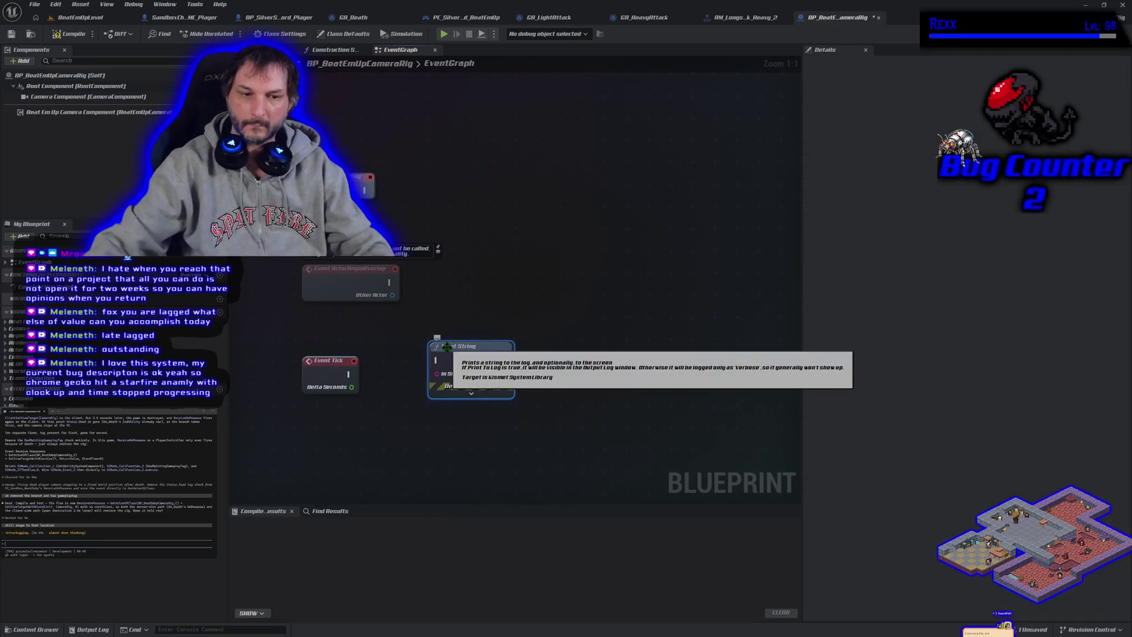
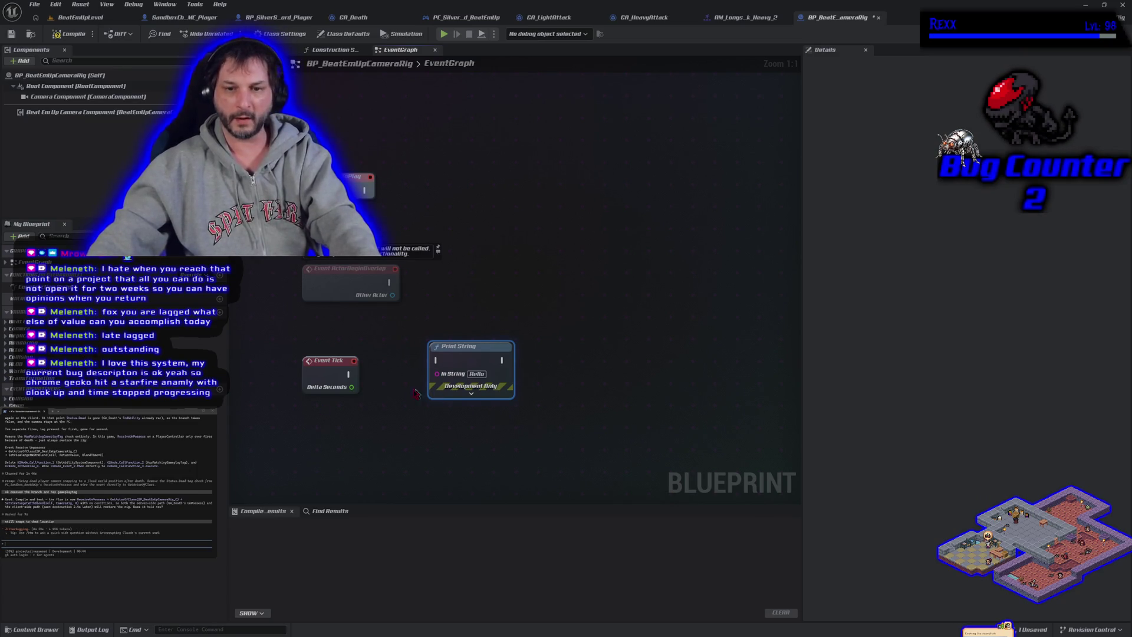
Connect Event Tick to the Print String node and expand its advanced options
{"action": "mouse_move", "coordinate": [345, 373]}
{"action": "left_mouse_down"}
{"action": "mouse_move", "coordinate": [412, 377]}
{"action": "mouse_move", "coordinate": [448, 362]}
{"action": "mouse_move", "coordinate": [438, 361]}
{"action": "mouse_move", "coordinate": [519, 371]}
{"action": "left_mouse_up"}
{"action": "left_click", "coordinate": [513, 407]}
{"action": "key", "text": "Home"}
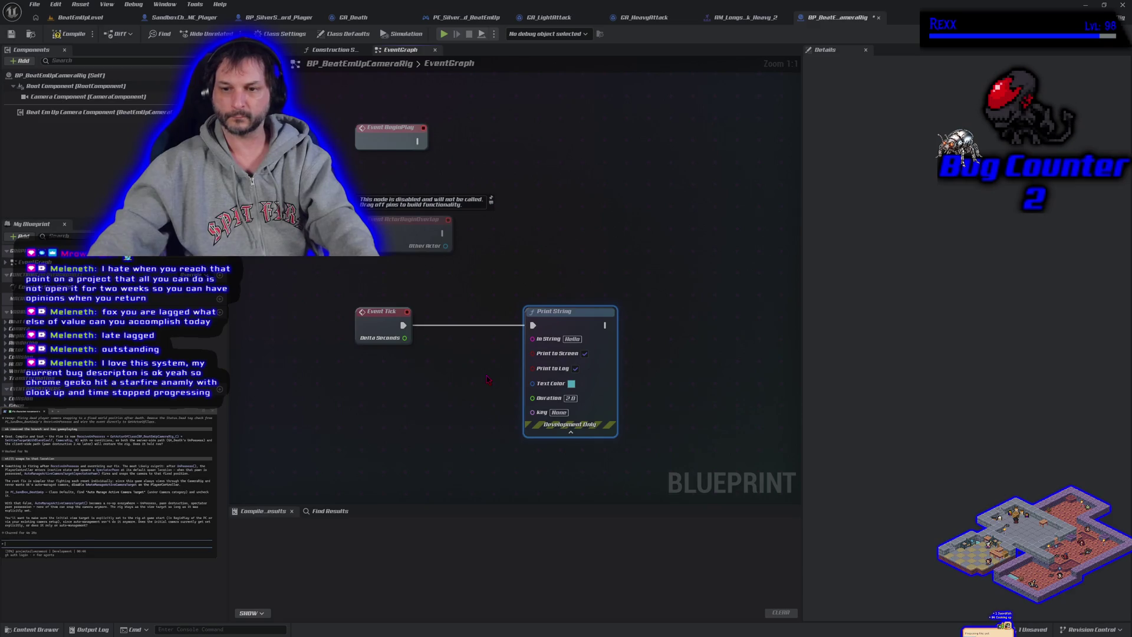
Place an object-based Get Display Name node below Event Tick, replacing a wrong first pick
{"action": "right_click", "coordinate": [343, 384]}
{"action": "type", "text": "get"}
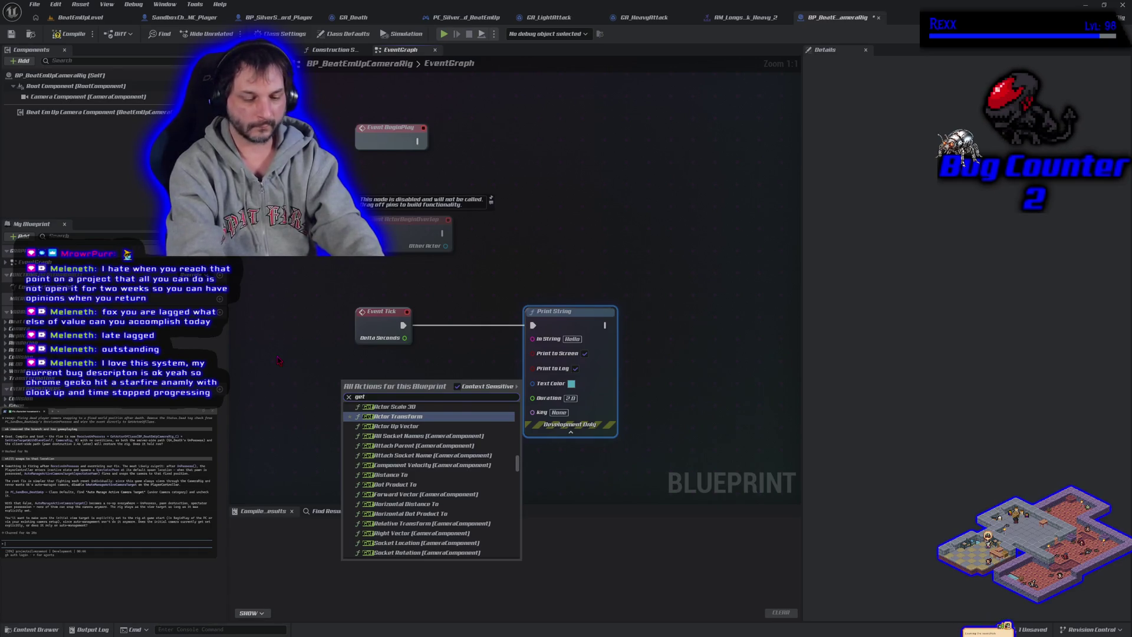
{"action": "type", "text": " name"}
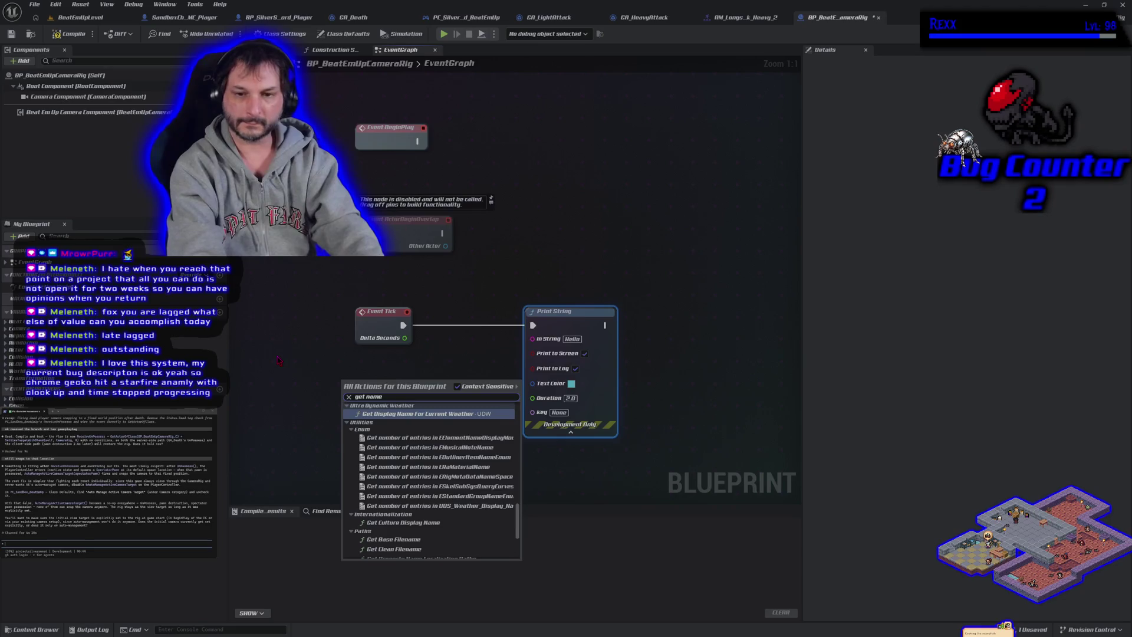
{"action": "key", "text": "BackSpace"}
{"action": "key", "text": "BackSpace"}
{"action": "key", "text": "BackSpace"}
{"action": "key", "text": "BackSpace"}
{"action": "type", "text": "displa"}
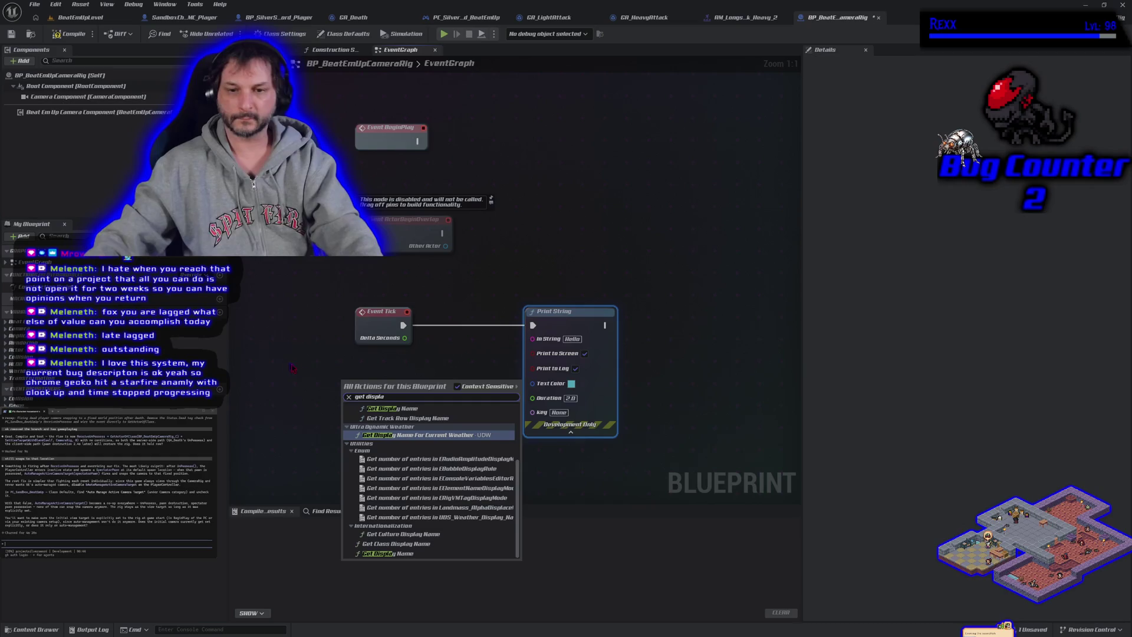
{"action": "left_click", "coordinate": [383, 409]}
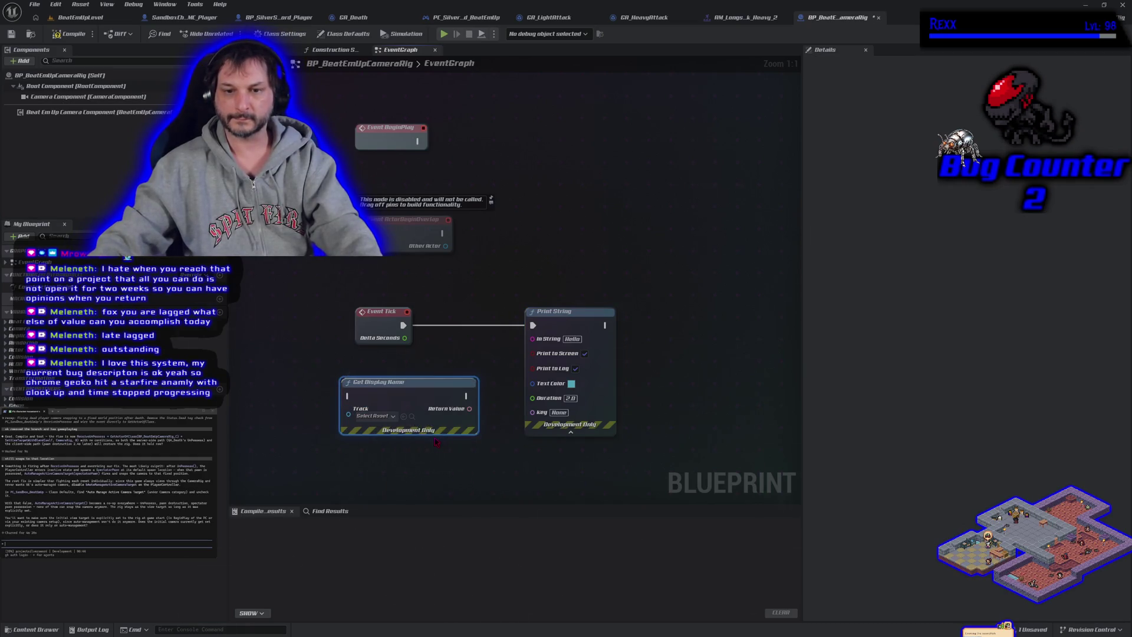
{"action": "key", "text": "Delete"}
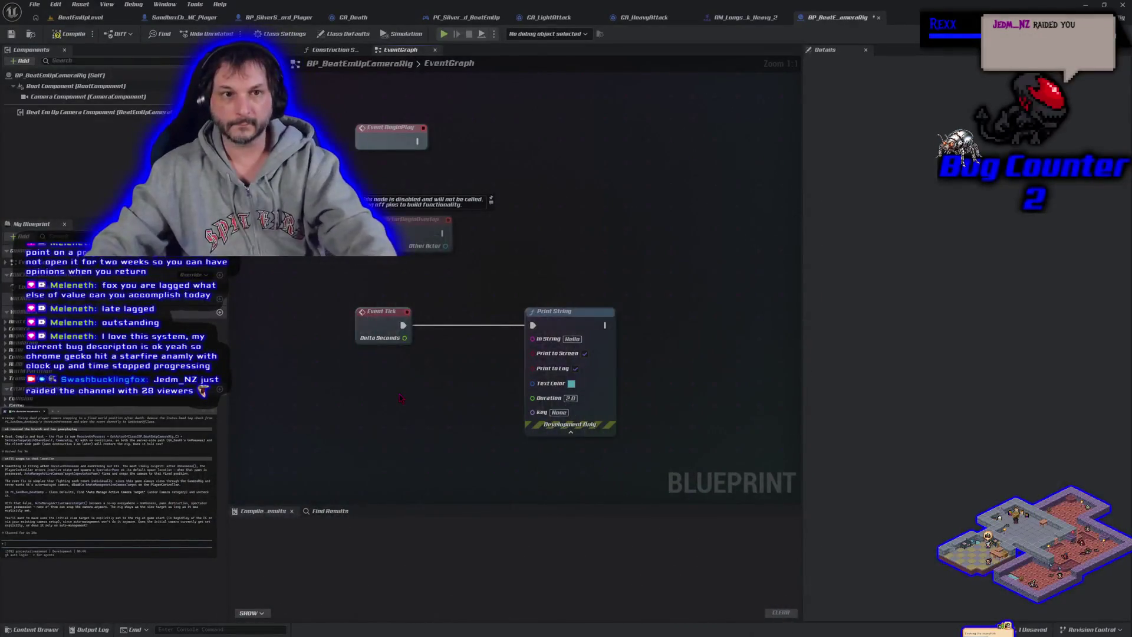
{"action": "right_click", "coordinate": [400, 398]}
{"action": "type", "text": "get aispla"}
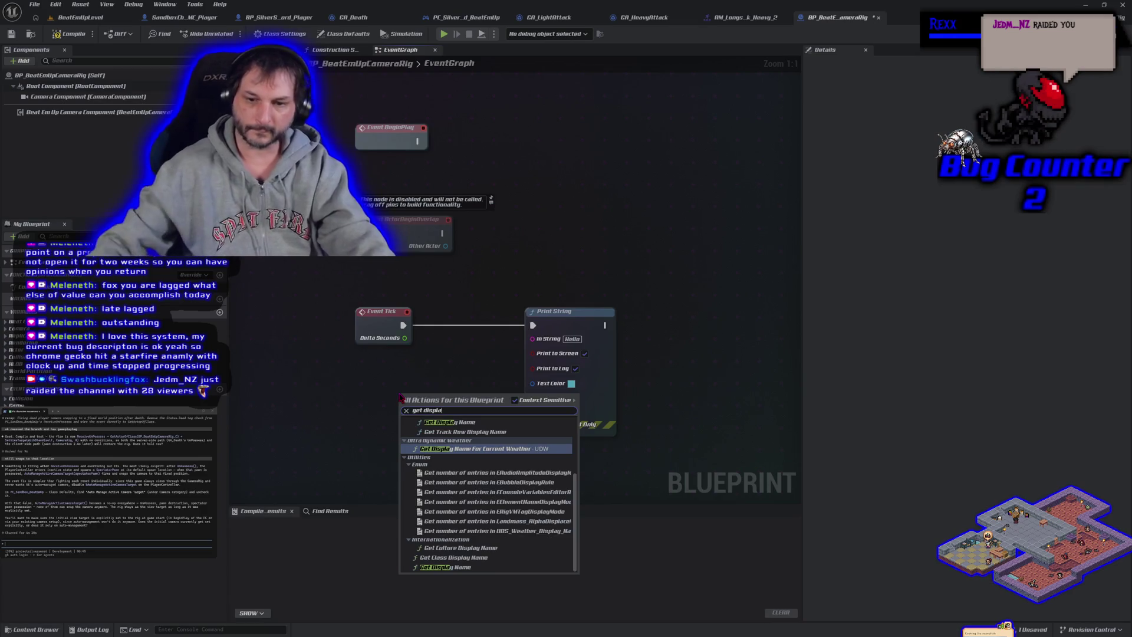
{"action": "left_click", "coordinate": [448, 566]}
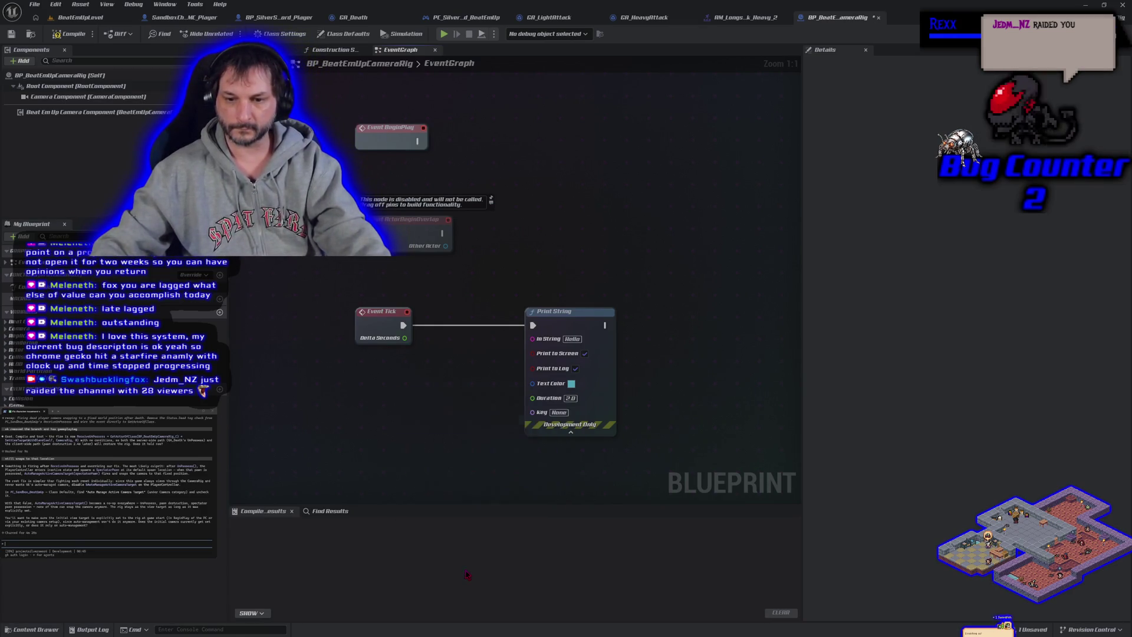
{"action": "left_click_drag", "start_coordinate": [457, 405], "coordinate": [416, 393]}
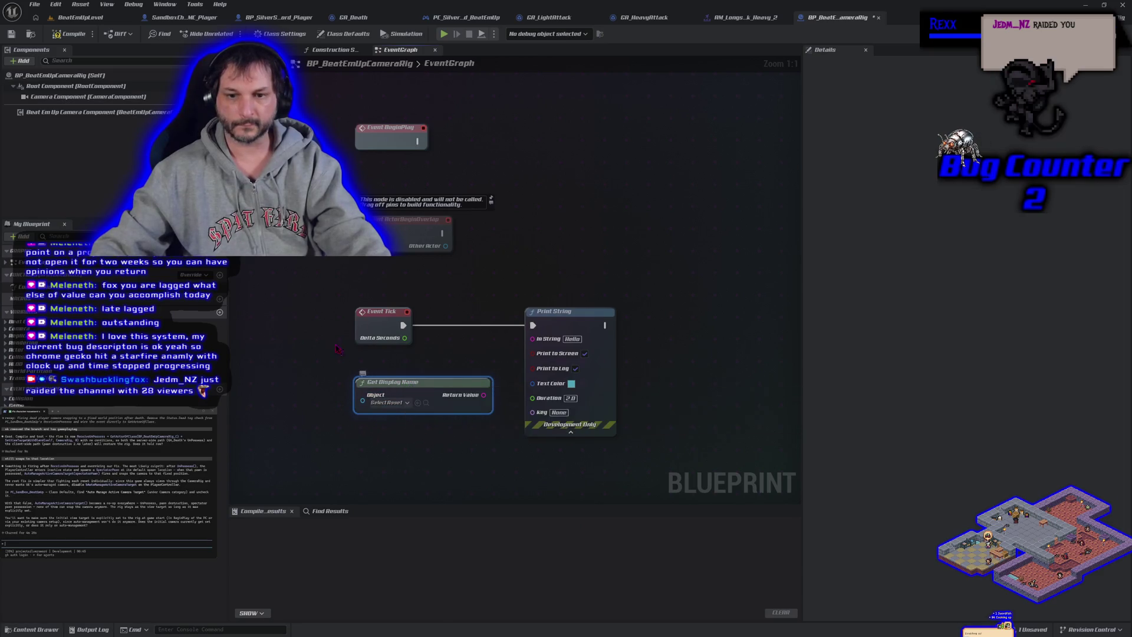
Feed a Self reference into Get Display Name's Object input
{"action": "left_click", "coordinate": [59, 76]}
{"action": "left_click_drag", "start_coordinate": [371, 404], "coordinate": [309, 387]}
{"action": "type", "text": "self"}
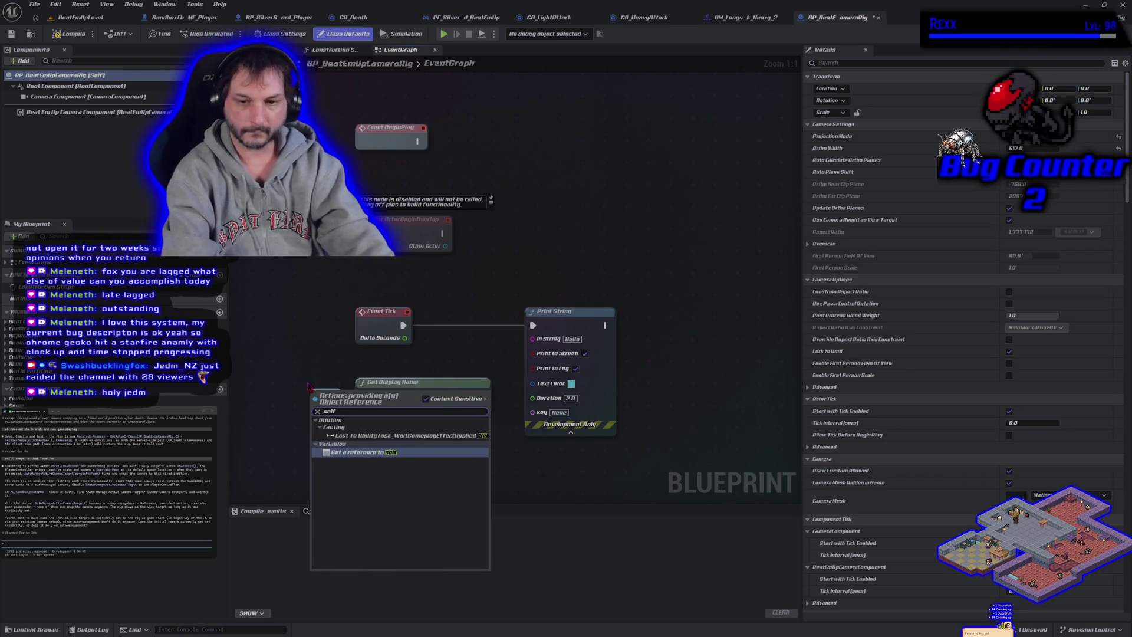
{"action": "key", "text": "Return"}
Wire the display name into In String, set Duration to 0.0, and compile
{"action": "mouse_move", "coordinate": [443, 396]}
{"action": "left_mouse_down"}
{"action": "mouse_move", "coordinate": [518, 400]}
{"action": "mouse_move", "coordinate": [532, 338]}
{"action": "left_mouse_up"}
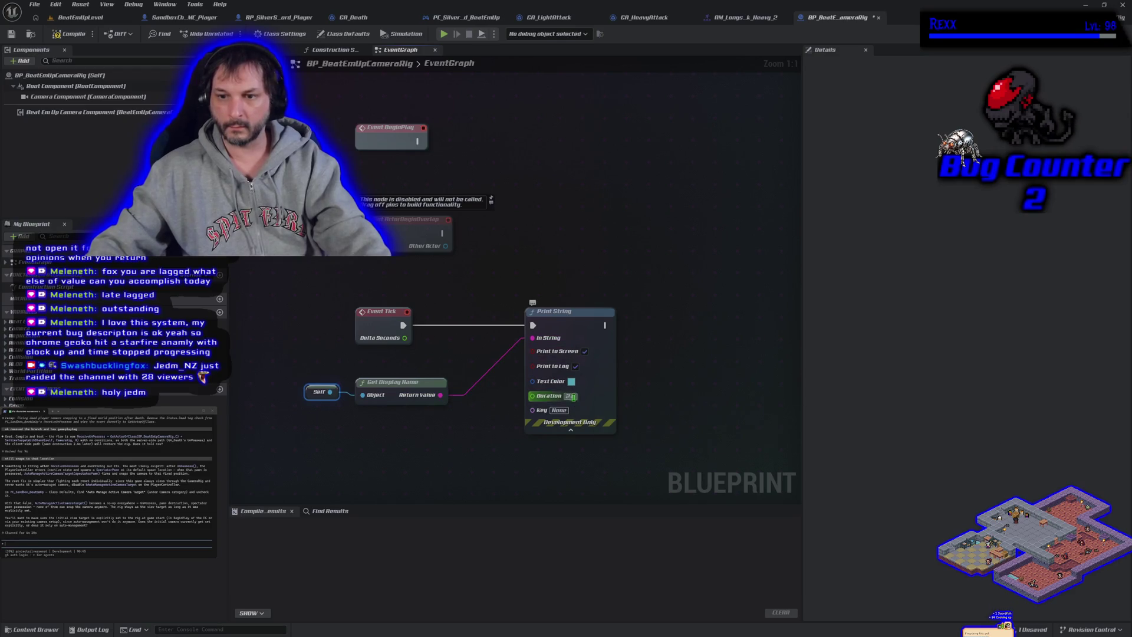
{"action": "type", "text": "0"}
{"action": "key", "text": "Return"}
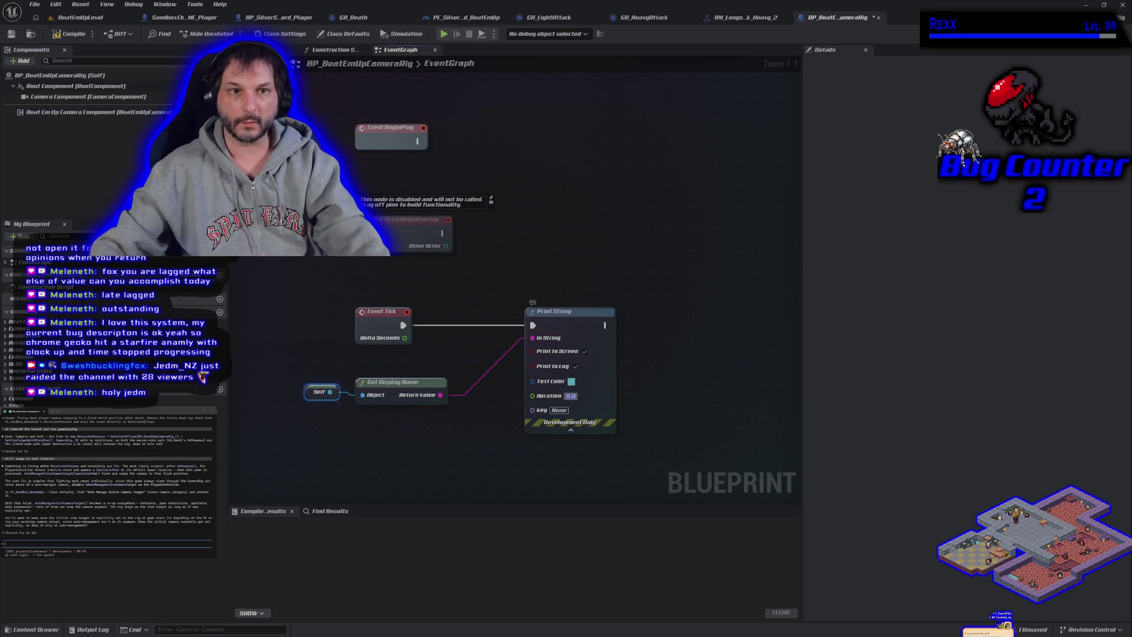
{"action": "left_click", "coordinate": [65, 33]}
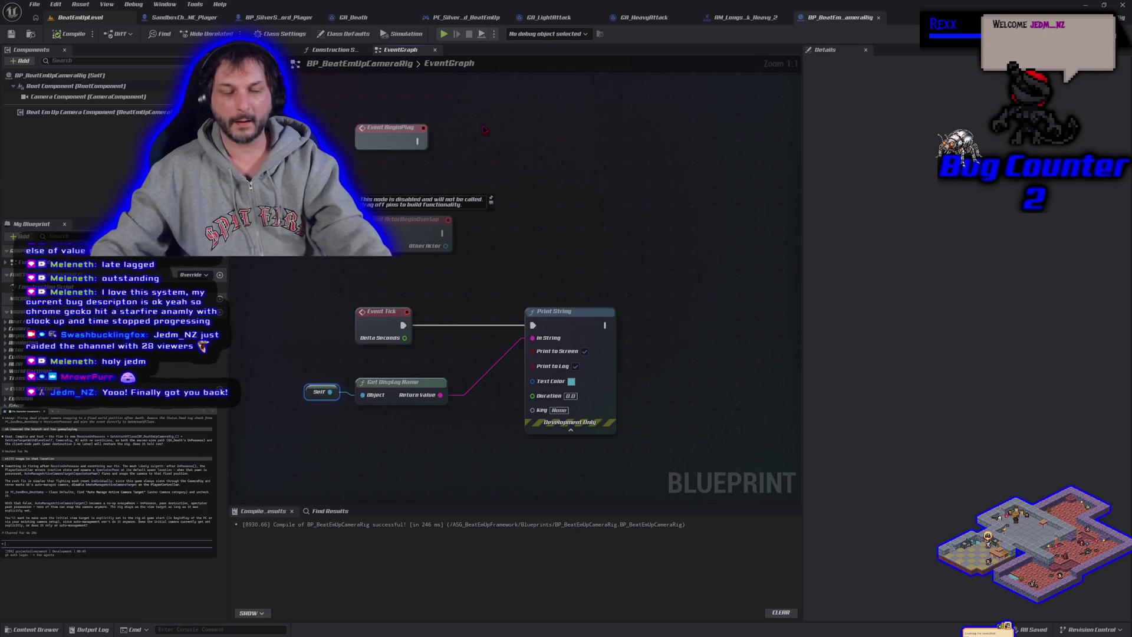
{"action": "key", "text": "ctrl+Tab"}
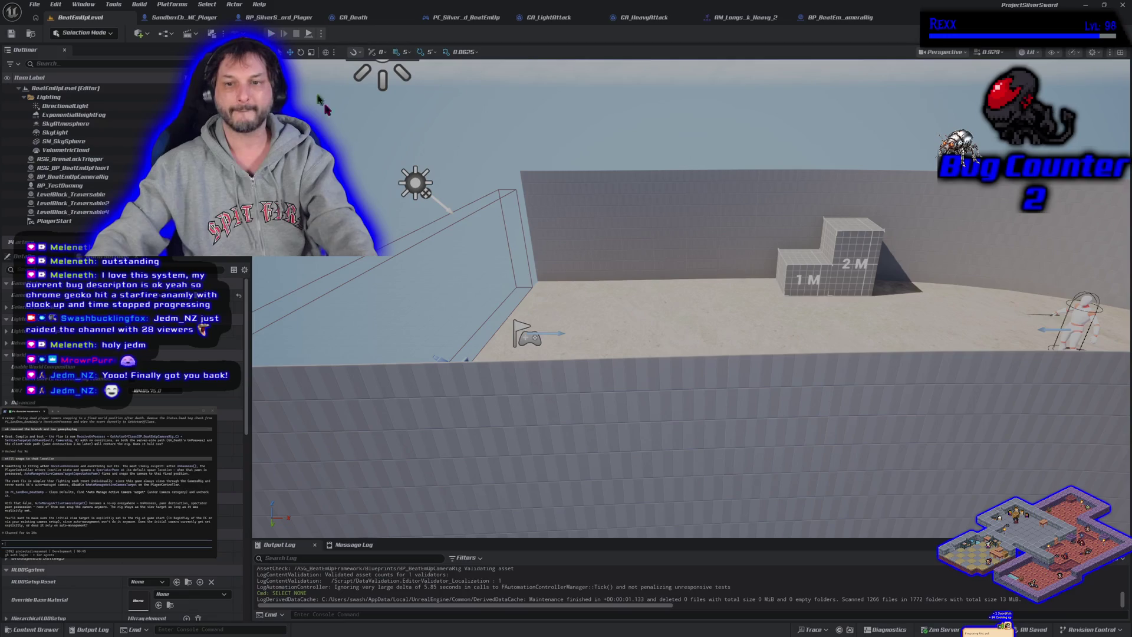
{"action": "key", "text": "alt+p"}
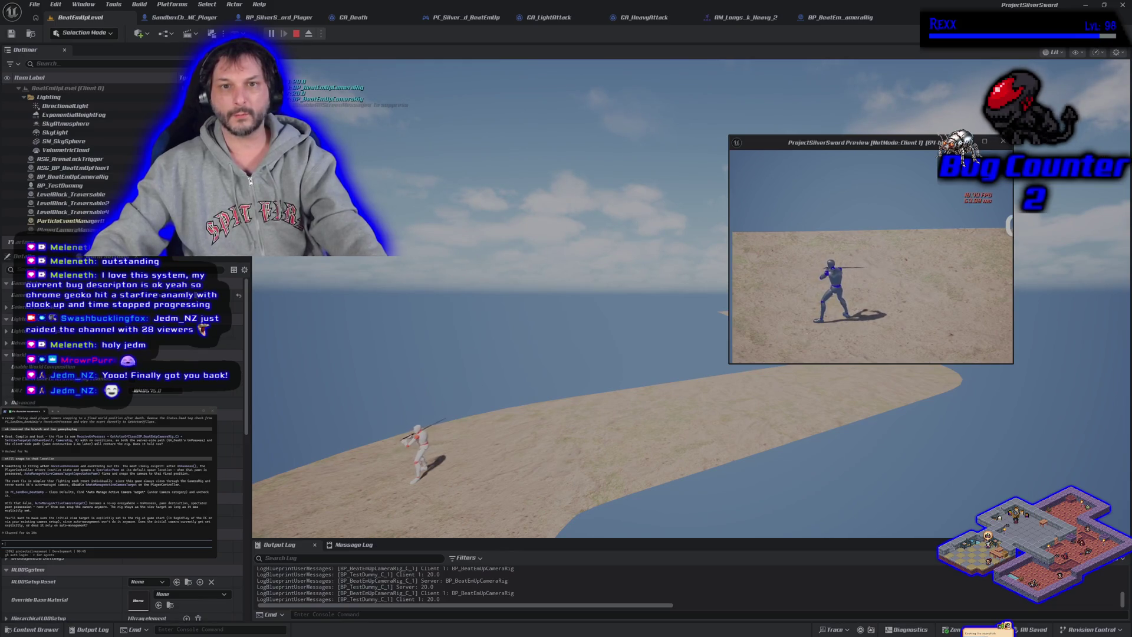
{"action": "key", "text": "Escape"}
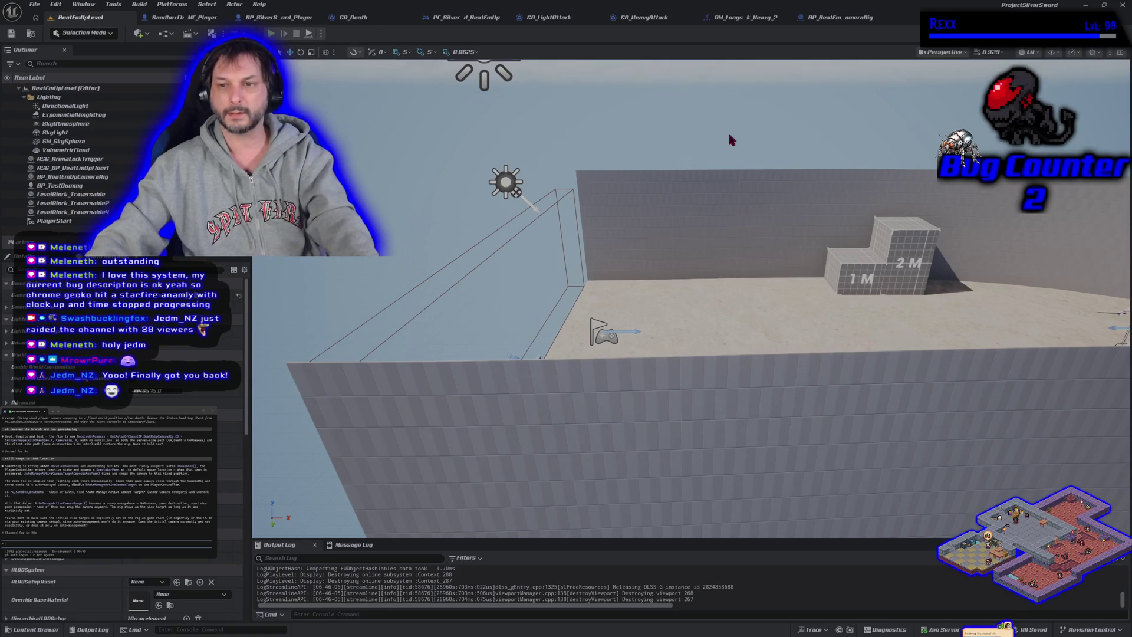
{"action": "key", "text": "alt+p"}
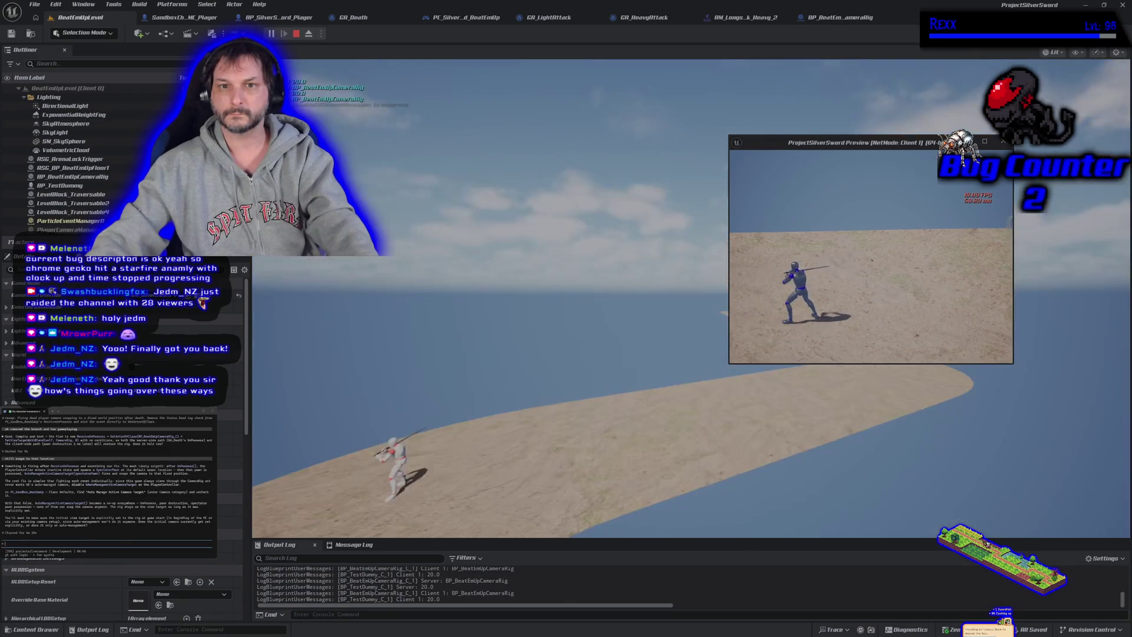
{"action": "key", "text": "Escape"}
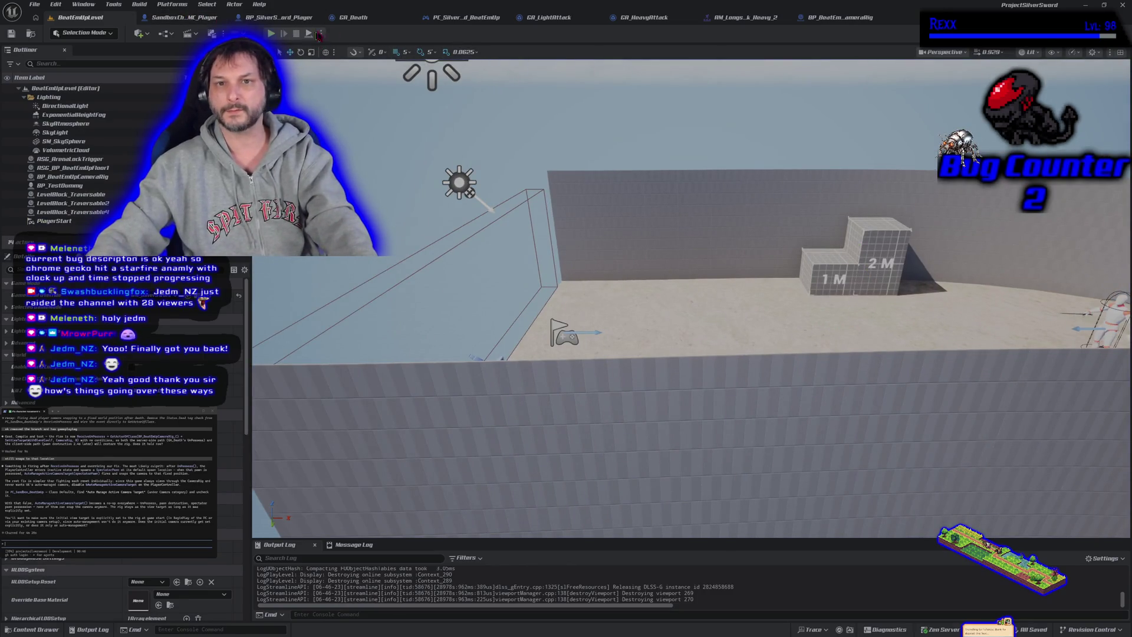
{"action": "left_click", "coordinate": [837, 17]}
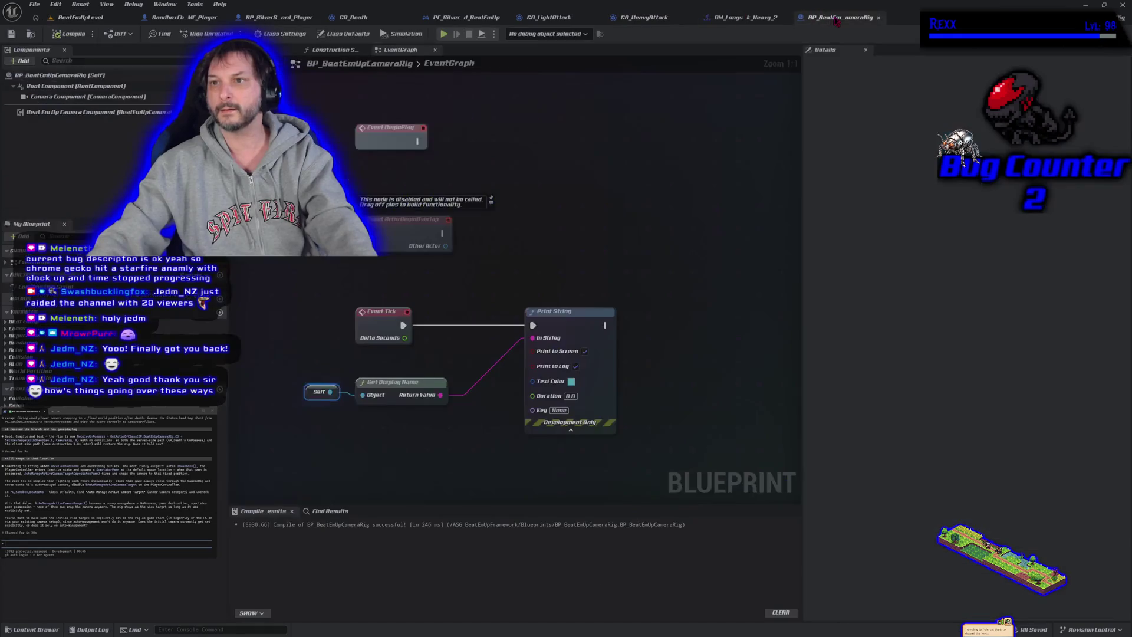
Delete the Print String, Get Display Name and Self nodes, save the rig, and return to BeatEmUpLevel
{"action": "mouse_move", "coordinate": [626, 354]}
{"action": "left_mouse_down"}
{"action": "mouse_move", "coordinate": [413, 440]}
{"action": "mouse_move", "coordinate": [298, 439]}
{"action": "left_mouse_up"}
{"action": "key", "text": "Delete"}
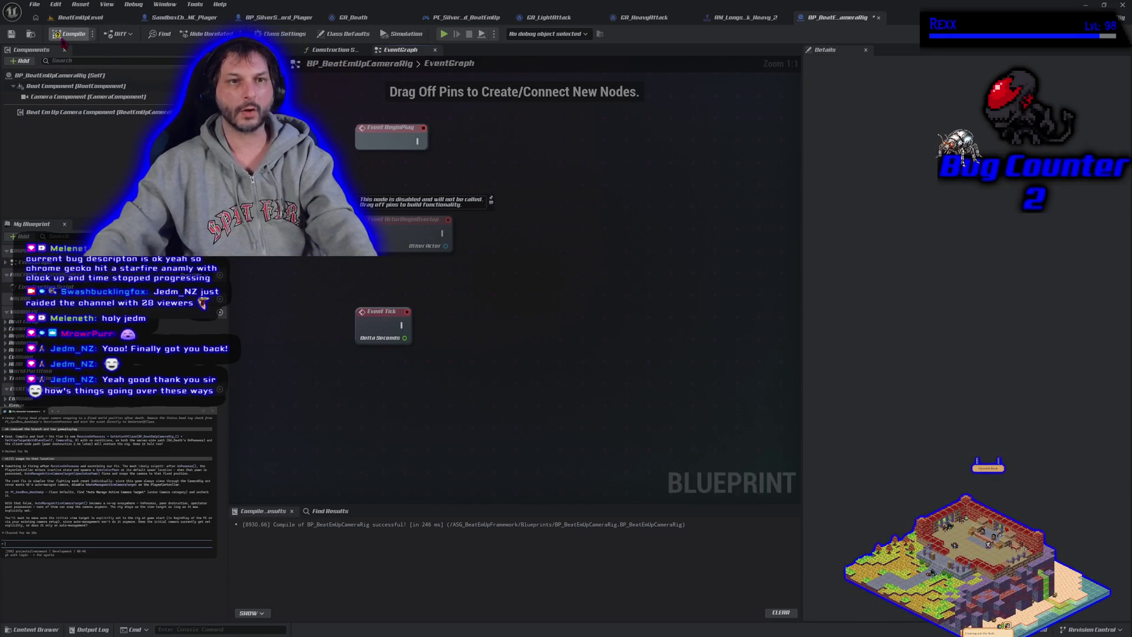
{"action": "left_click", "coordinate": [11, 34]}
{"action": "left_click", "coordinate": [76, 17]}
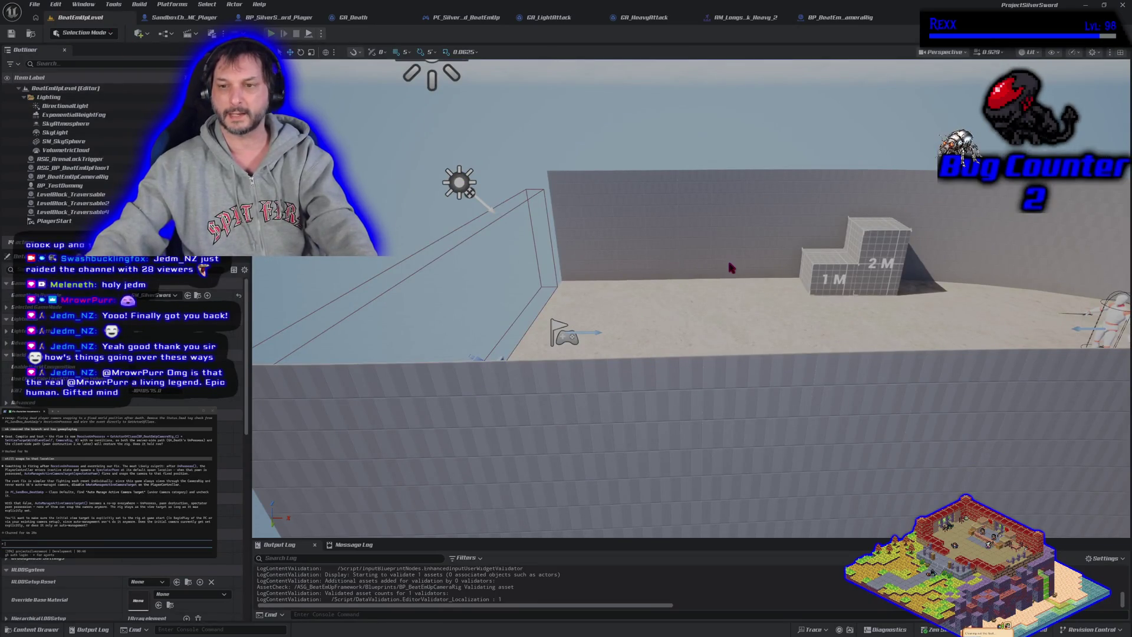
Start a multiplayer PIE session with Alt+P, stop it, and relaunch it
{"action": "key", "text": "alt+p"}
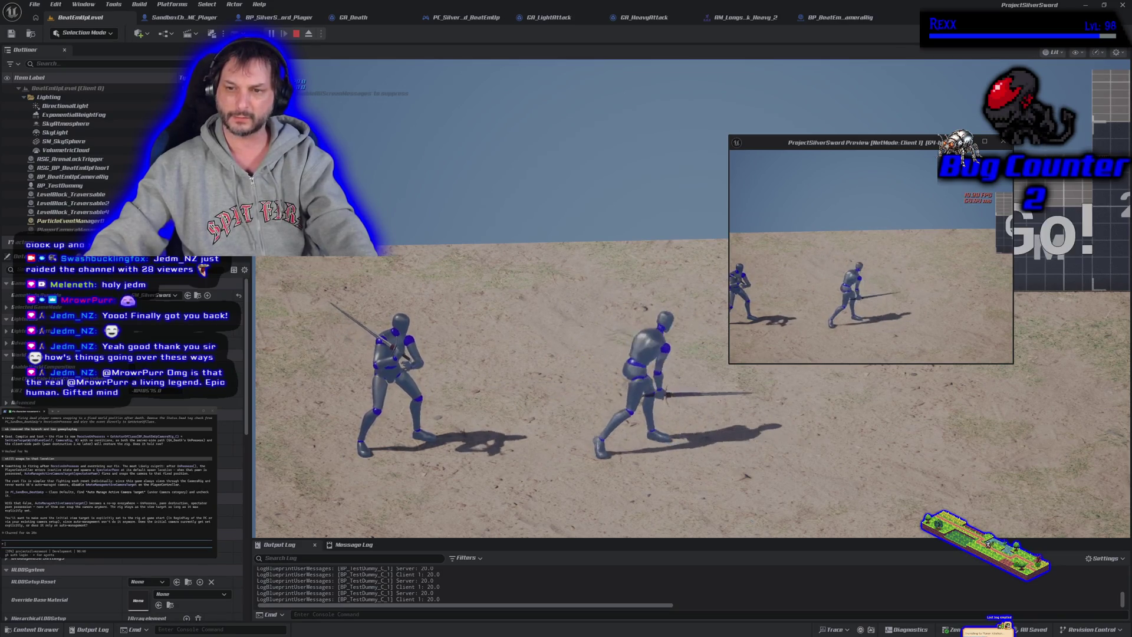
{"action": "key", "text": "Escape"}
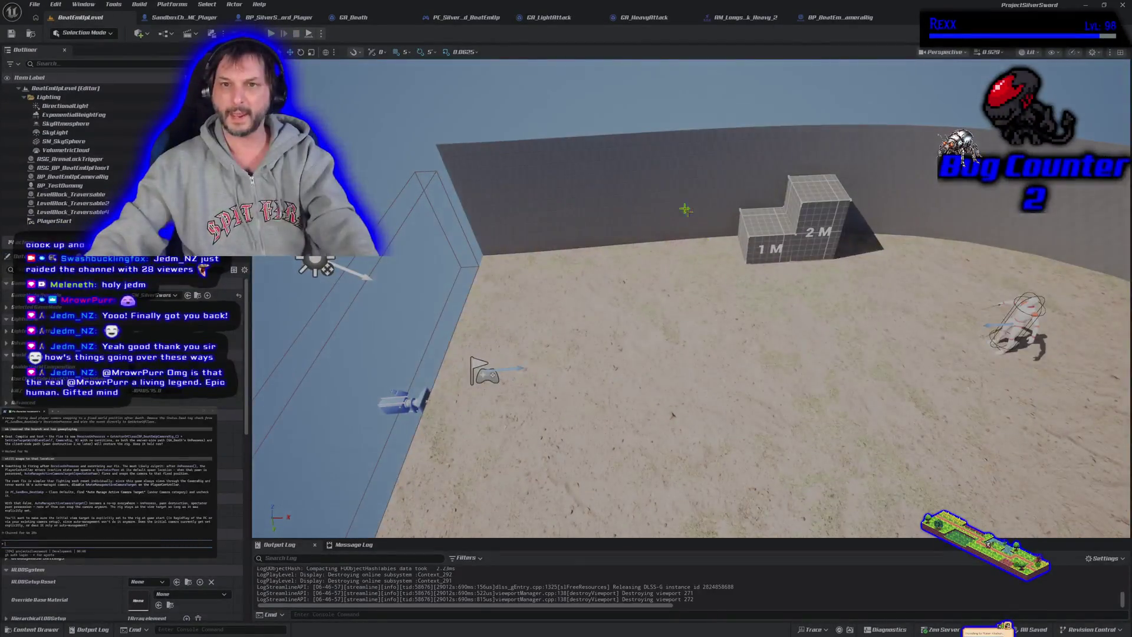
{"action": "key", "text": "alt+p"}
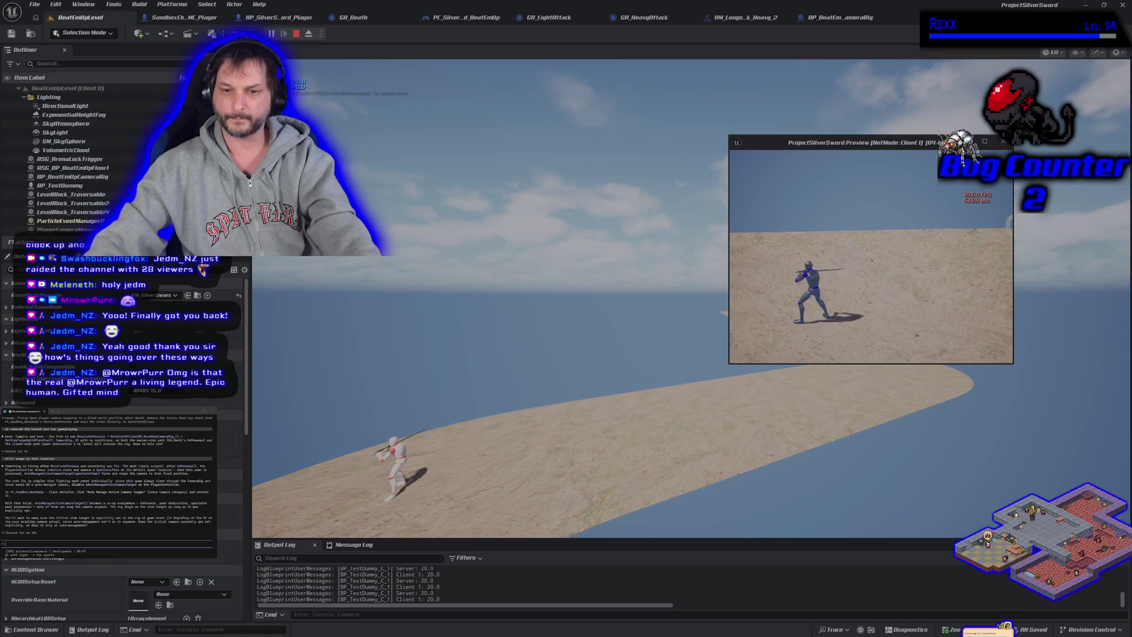
{"action": "key", "text": "Escape"}
{"action": "mouse_move", "coordinate": [891, 319]}
{"action": "left_mouse_down"}
{"action": "mouse_move", "coordinate": [814, 357]}
{"action": "mouse_move", "coordinate": [773, 314]}
{"action": "left_mouse_up"}
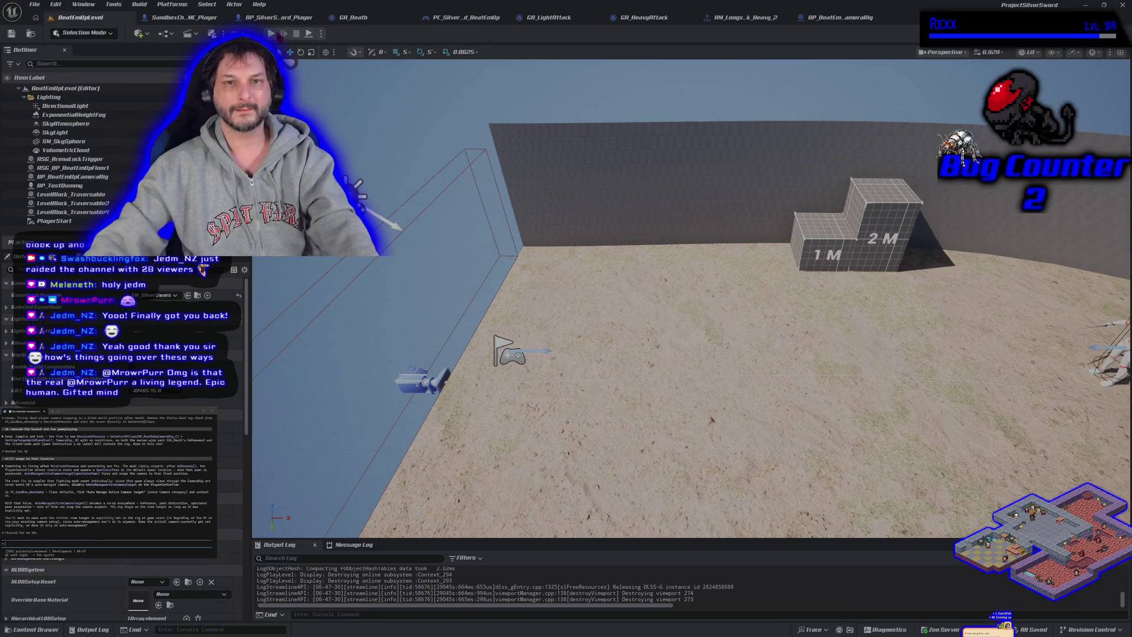
{"action": "key", "text": "alt+p"}
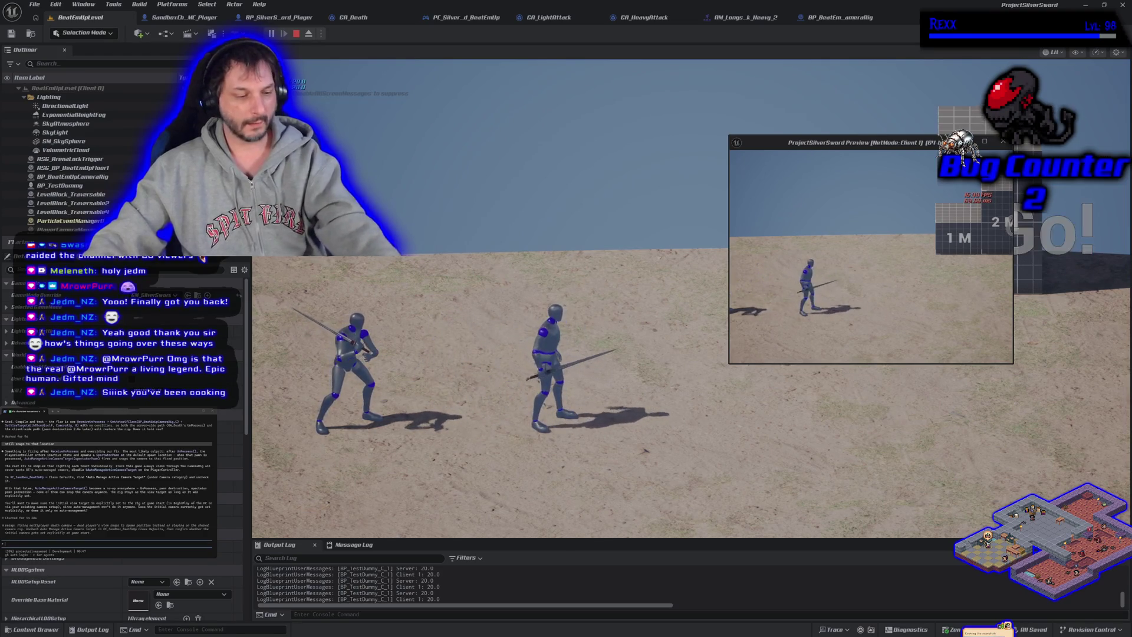
{"action": "key", "text": "Escape"}
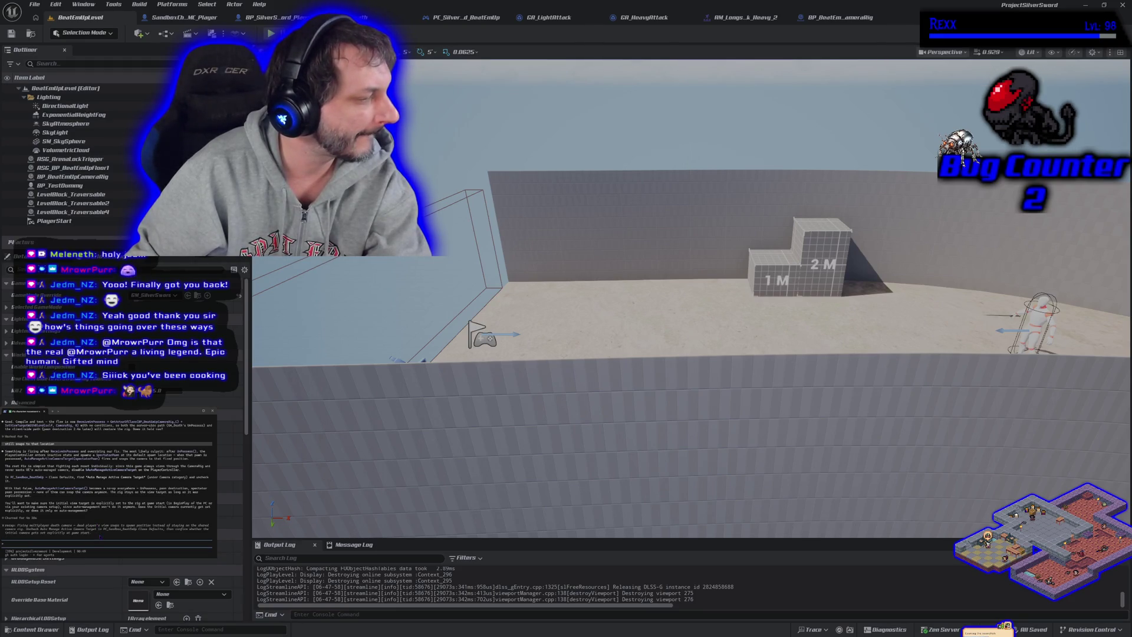
{"action": "left_click", "coordinate": [451, 22]}
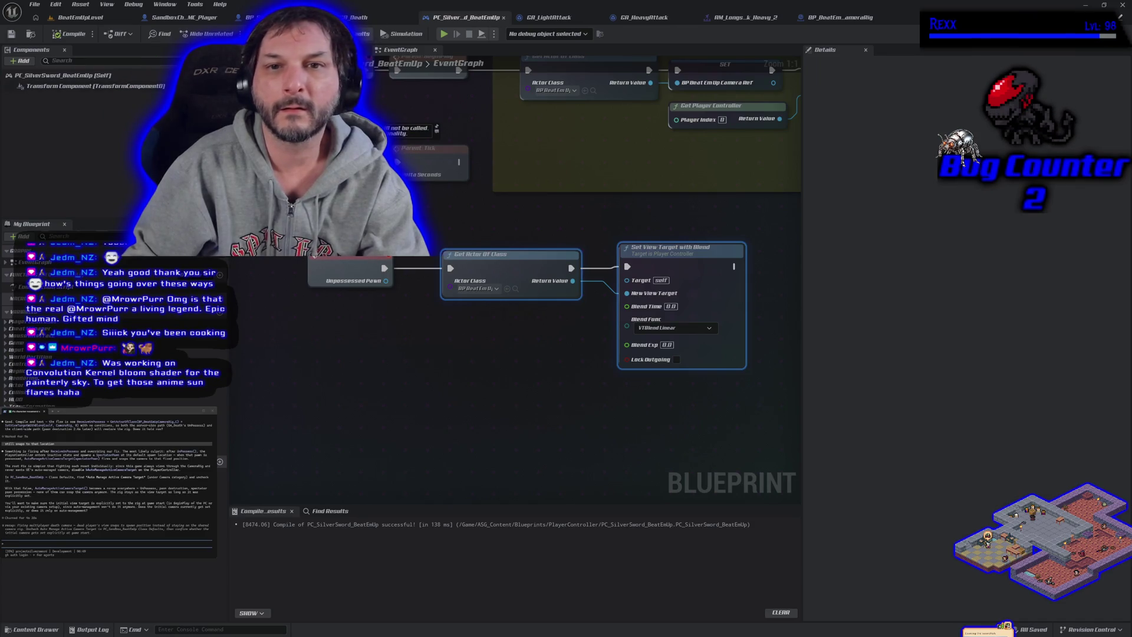
Uncheck Auto Manage Active Camera Target in Class Defaults, then compile, save and return to the level
{"action": "left_click", "coordinate": [352, 34]}
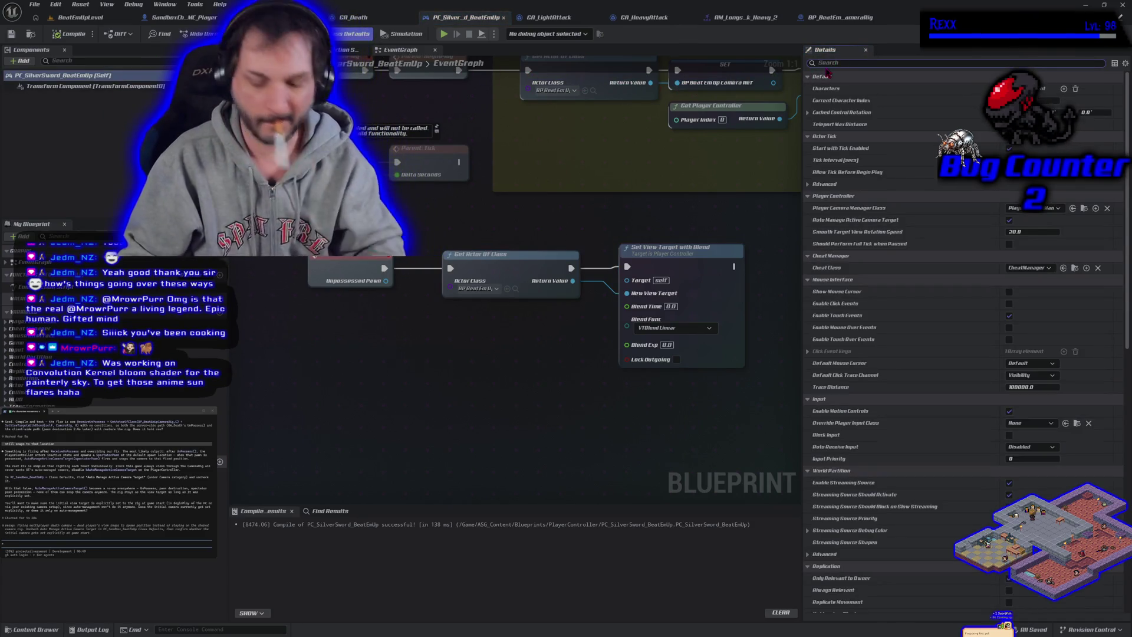
{"action": "type", "text": "automanage"}
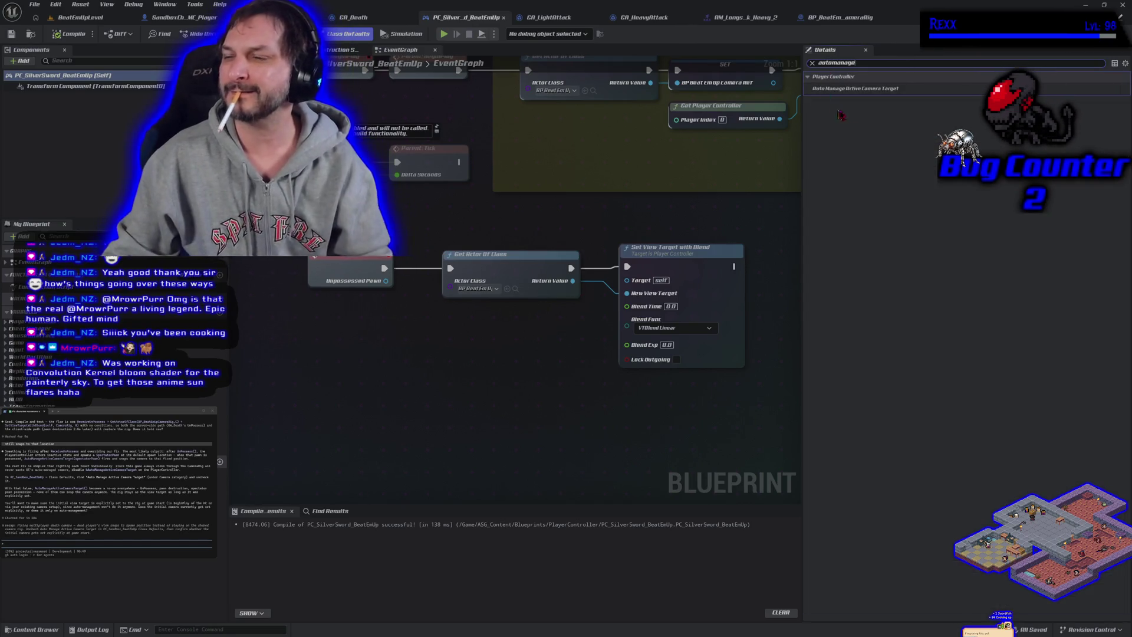
{"action": "left_click", "coordinate": [971, 88]}
{"action": "left_click", "coordinate": [57, 33]}
{"action": "left_click", "coordinate": [10, 33]}
{"action": "left_click", "coordinate": [77, 17]}
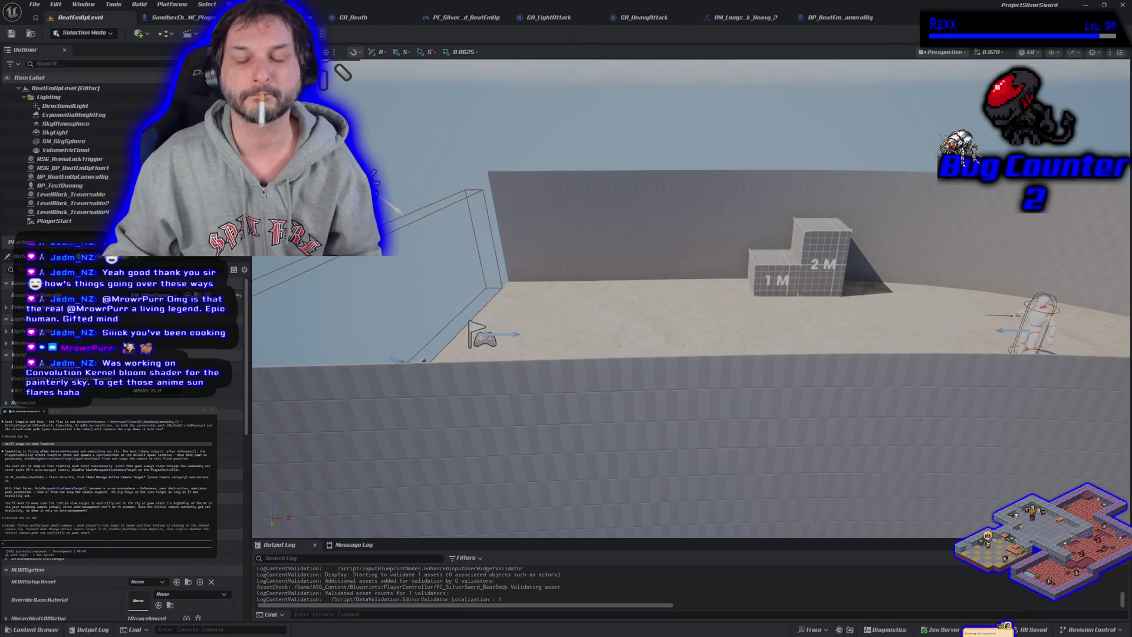
{"action": "key", "text": "alt+p"}
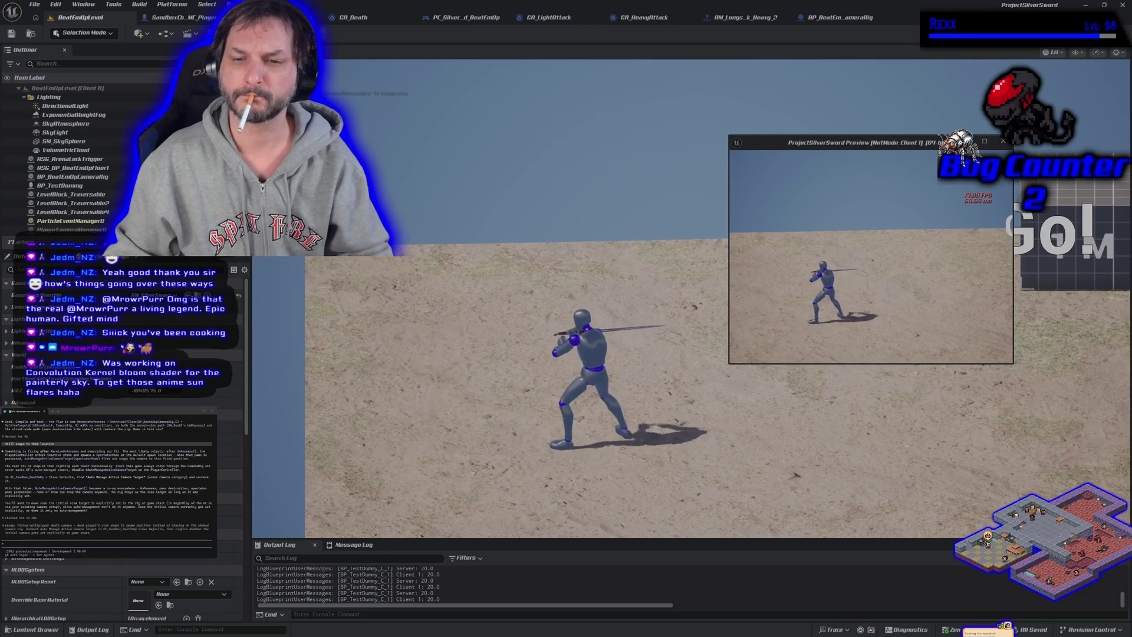
{"action": "key", "text": "d"}
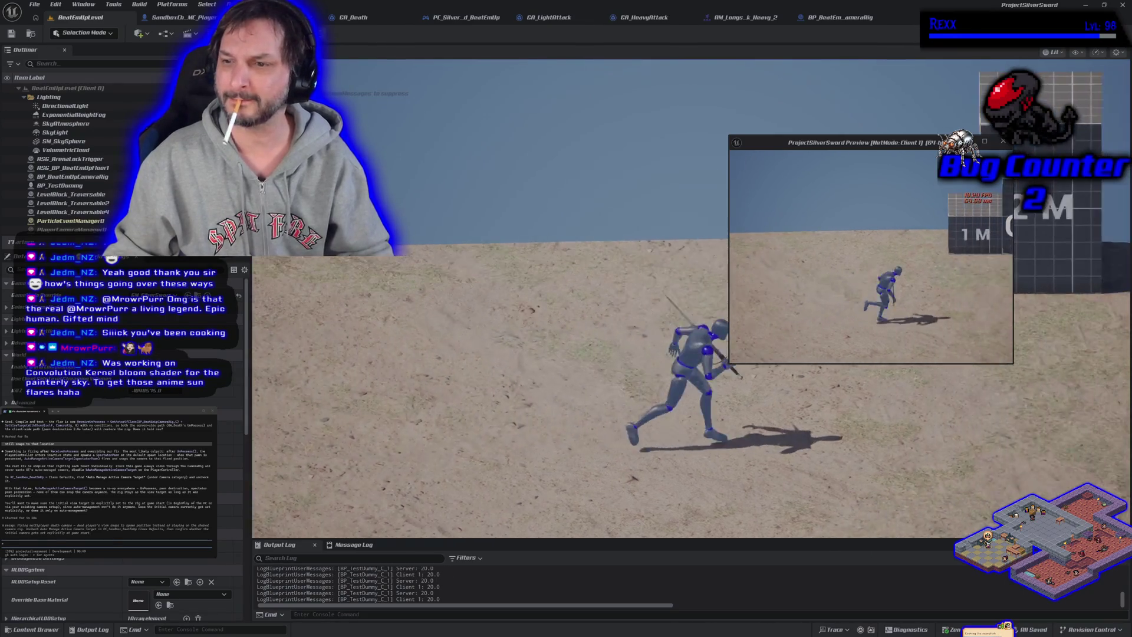
{"action": "key", "text": "d"}
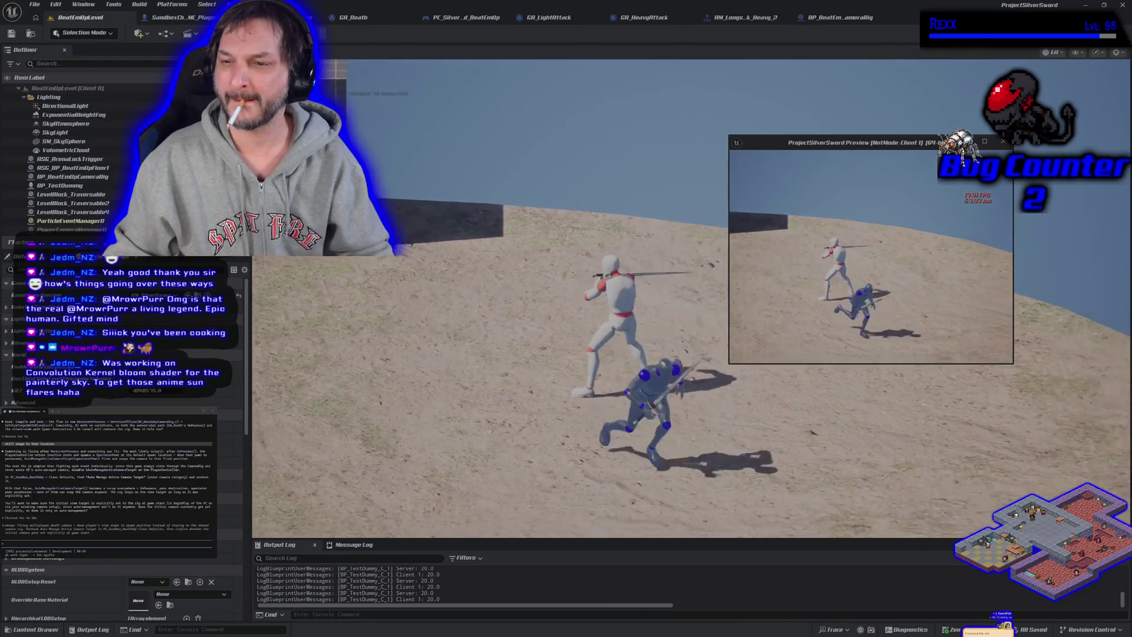
{"action": "key", "text": "s"}
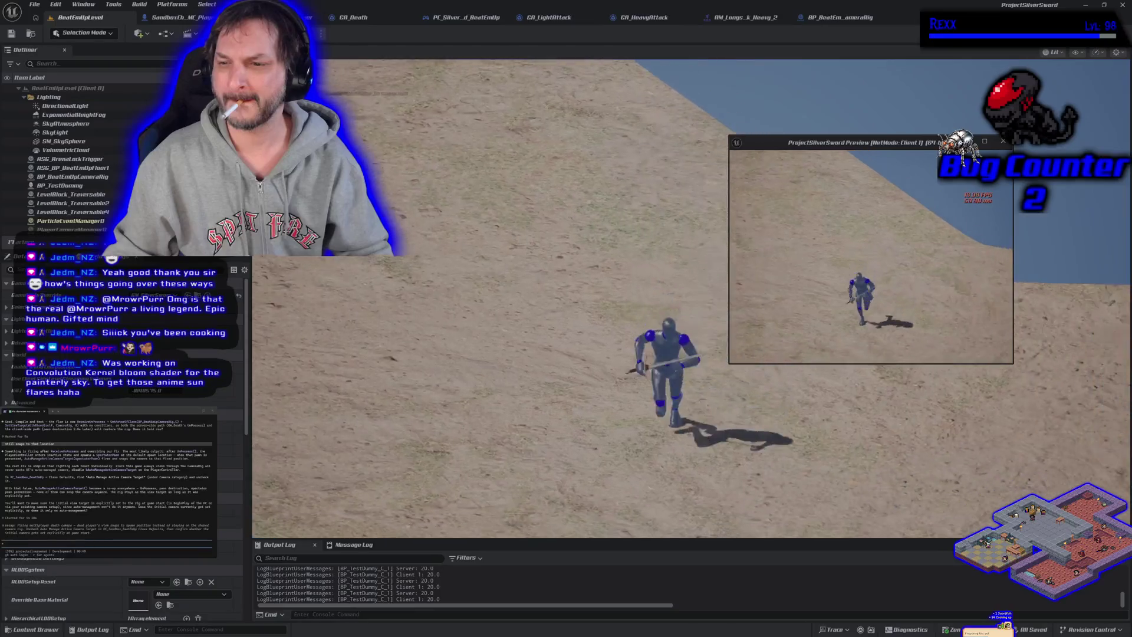
{"action": "key", "text": "a"}
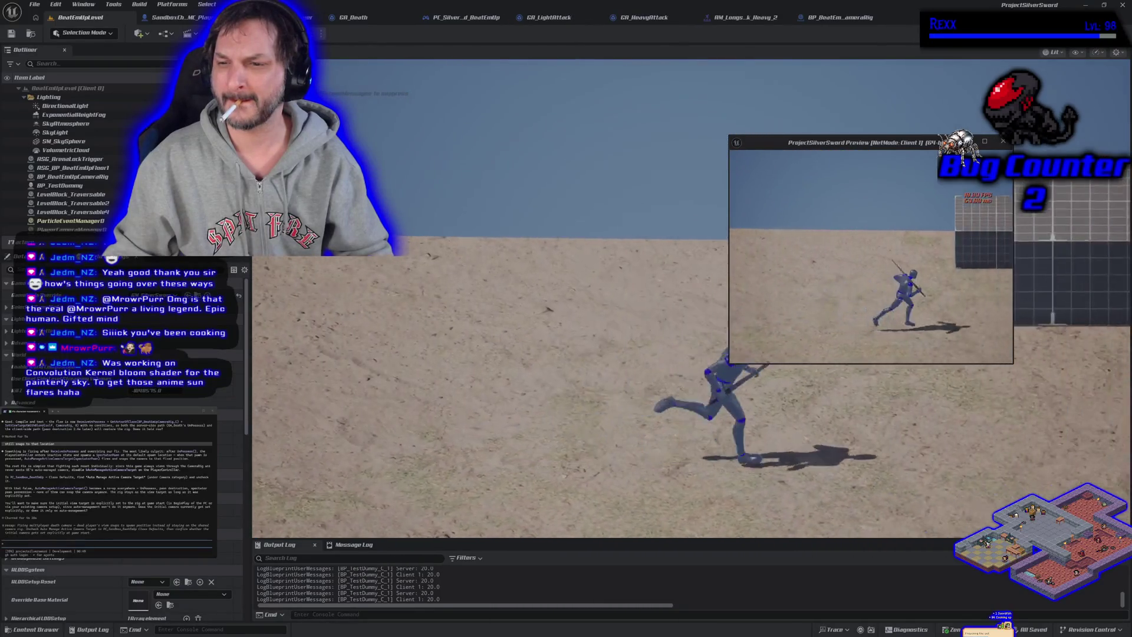
{"action": "key", "text": "s"}
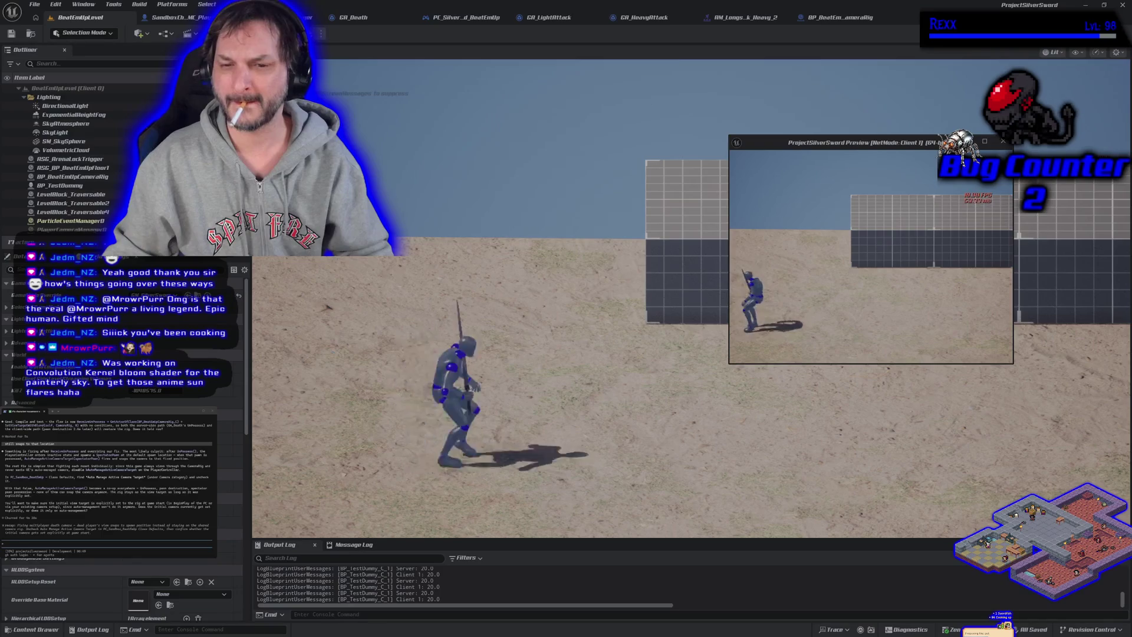
{"action": "key", "text": "d"}
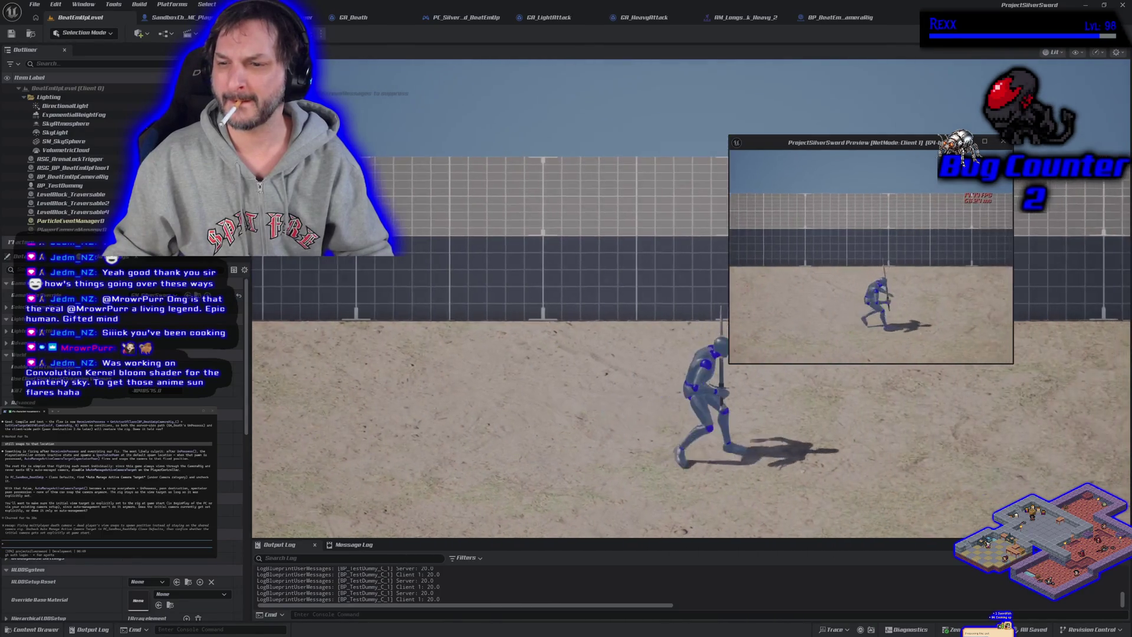
{"action": "key", "text": "a"}
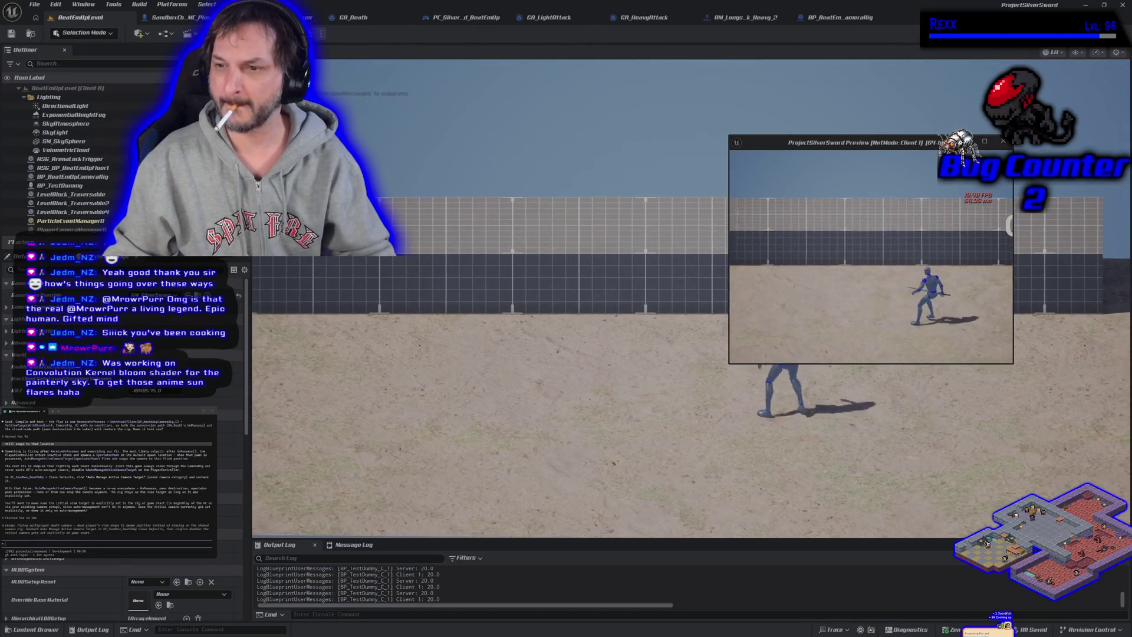
{"action": "key", "text": "Escape"}
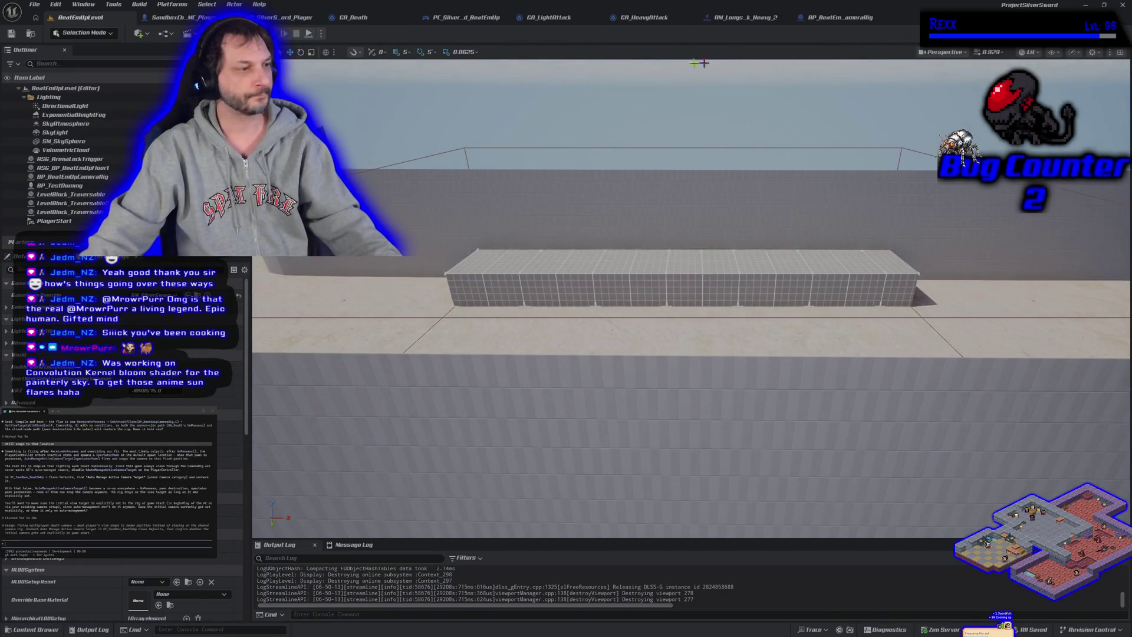
Break Unpossessed Pawn's exec wire to Get Actor Of Class and move both camera nodes aside
{"action": "left_click", "coordinate": [470, 14]}
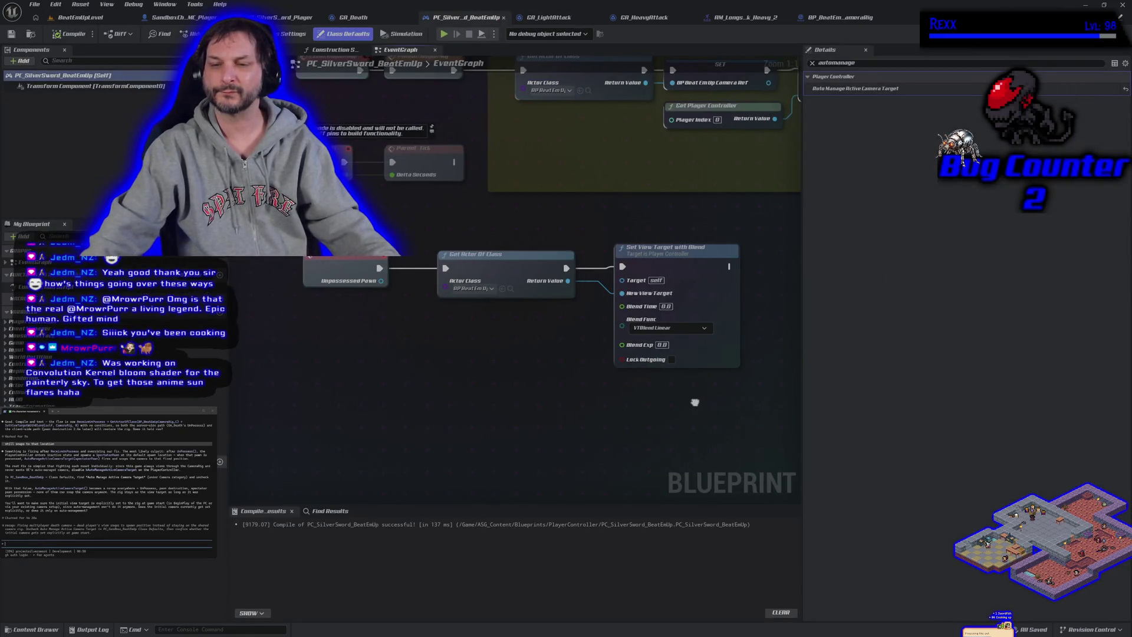
{"action": "left_click_drag", "start_coordinate": [700, 403], "coordinate": [643, 396]}
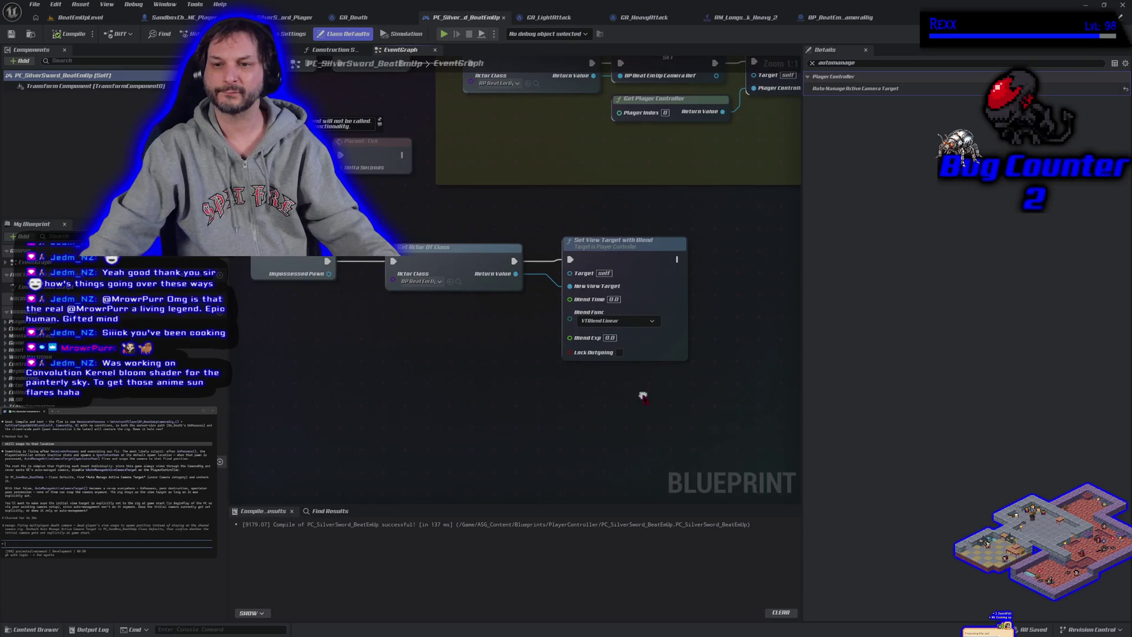
{"action": "left_click", "coordinate": [394, 261], "text": "alt"}
{"action": "left_click_drag", "start_coordinate": [477, 241], "coordinate": [486, 318]}
Search graph actions for 'set auto manage', then show Class Defaults with the filter cleared
{"action": "right_click", "coordinate": [439, 262]}
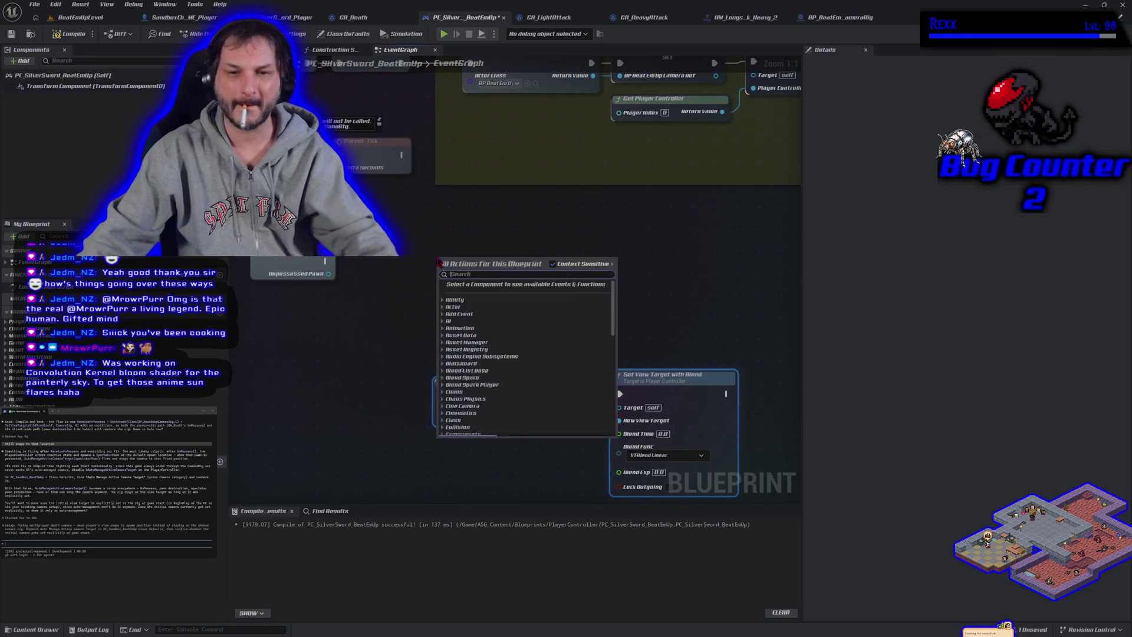
{"action": "type", "text": "set"}
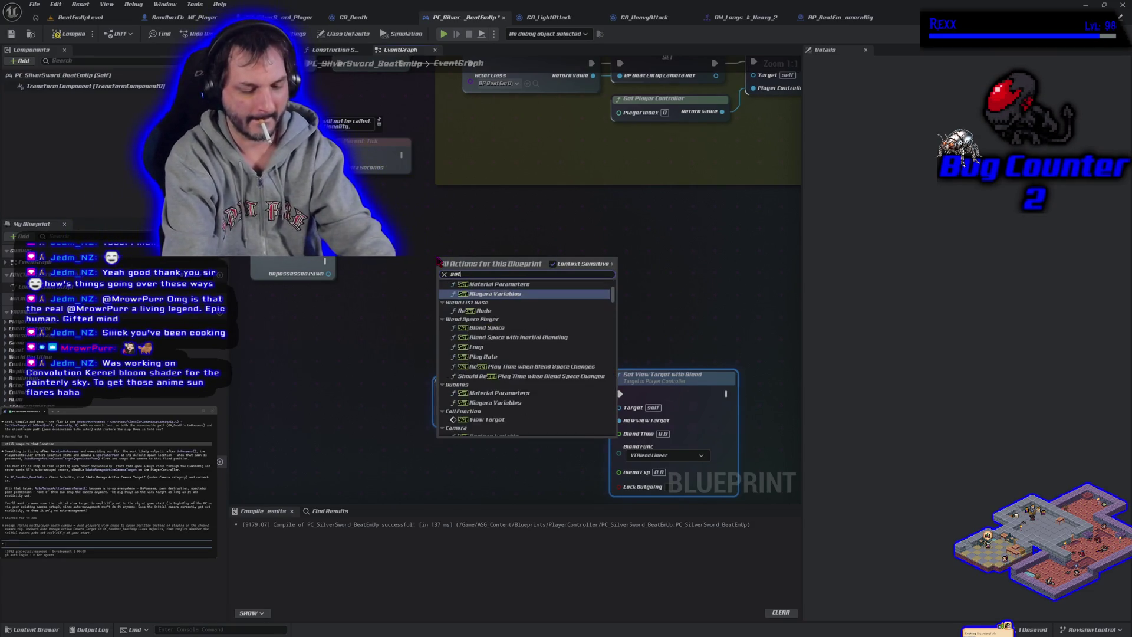
{"action": "type", "text": " auto manage"}
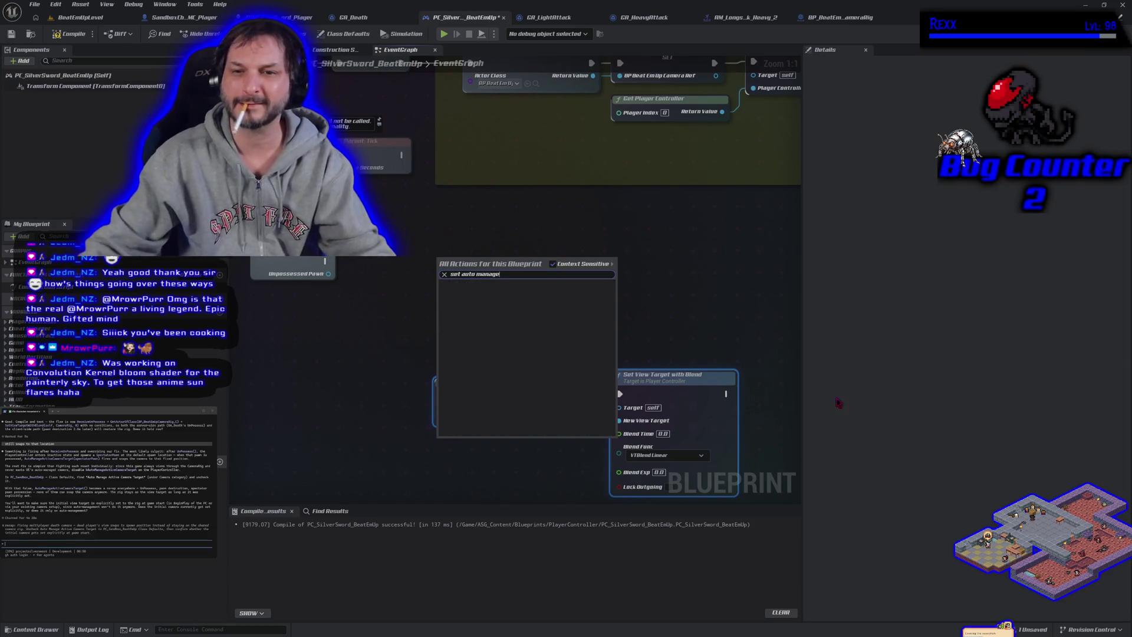
{"action": "left_click", "coordinate": [347, 33]}
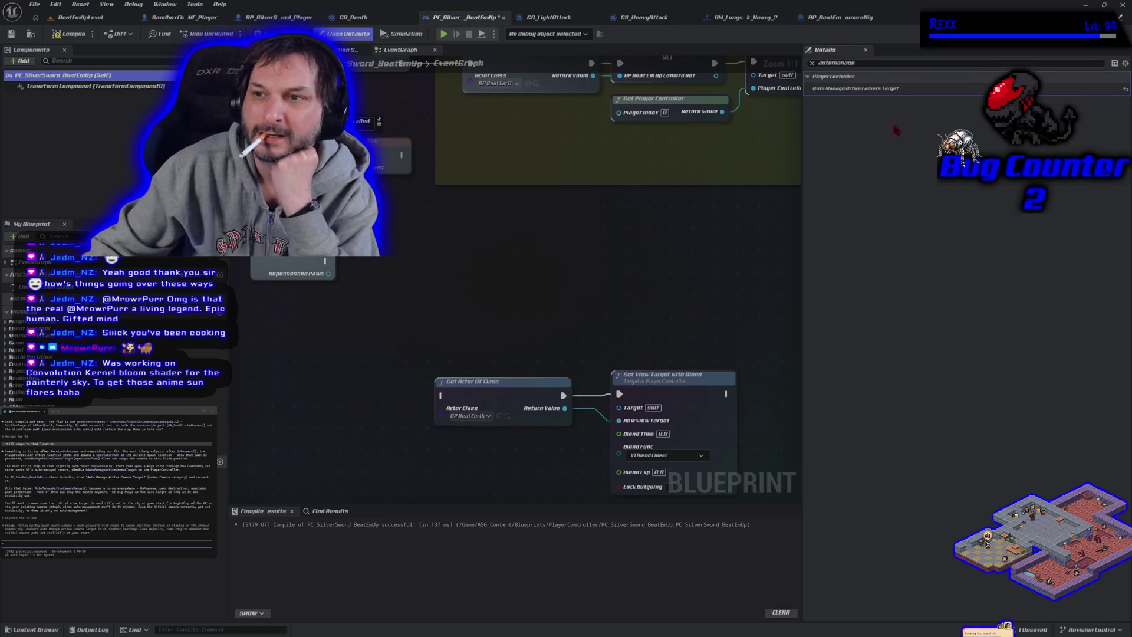
{"action": "left_click", "coordinate": [813, 63]}
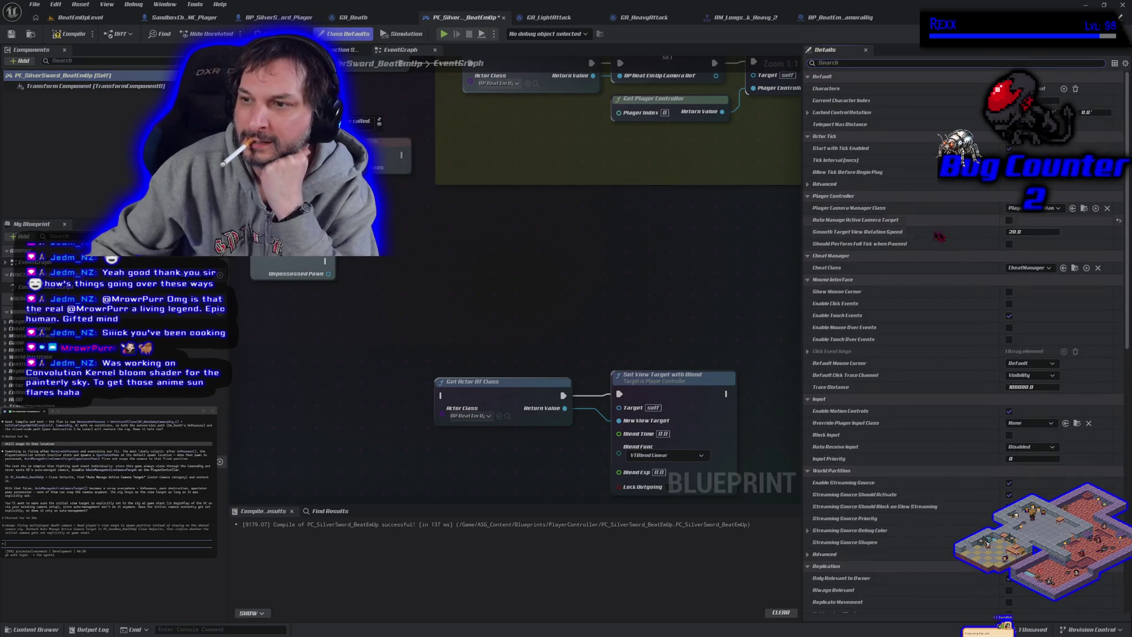
Leave Auto Manage Active Camera Target unchecked, recompile with F7, and return to BeatEmUpLevel
{"action": "left_click", "coordinate": [1008, 220]}
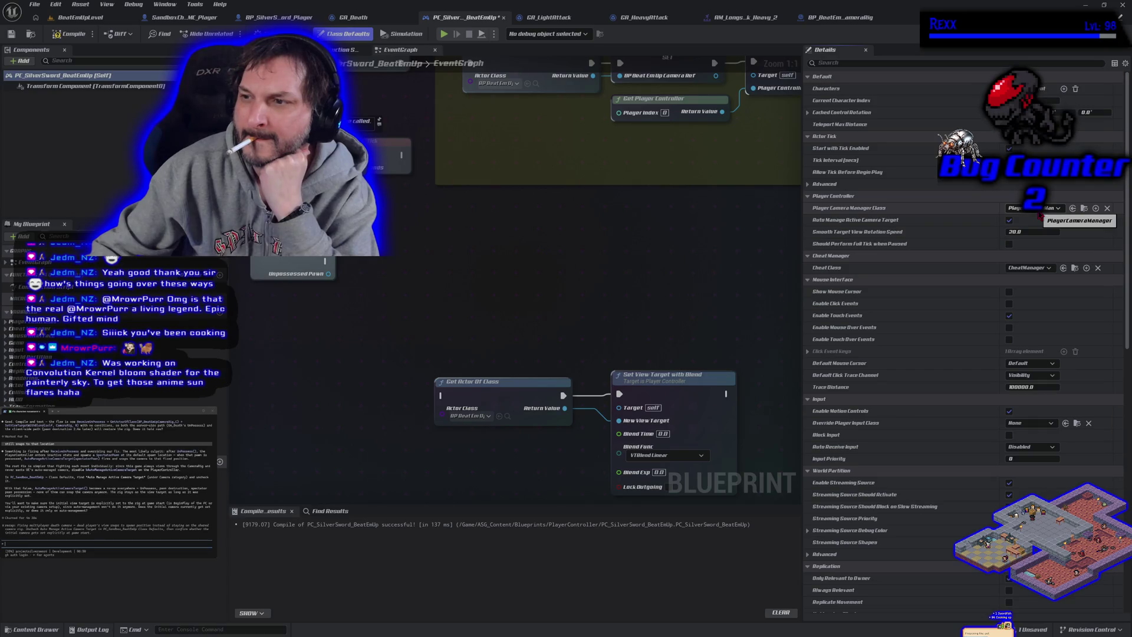
{"action": "key", "text": "ctrl+space"}
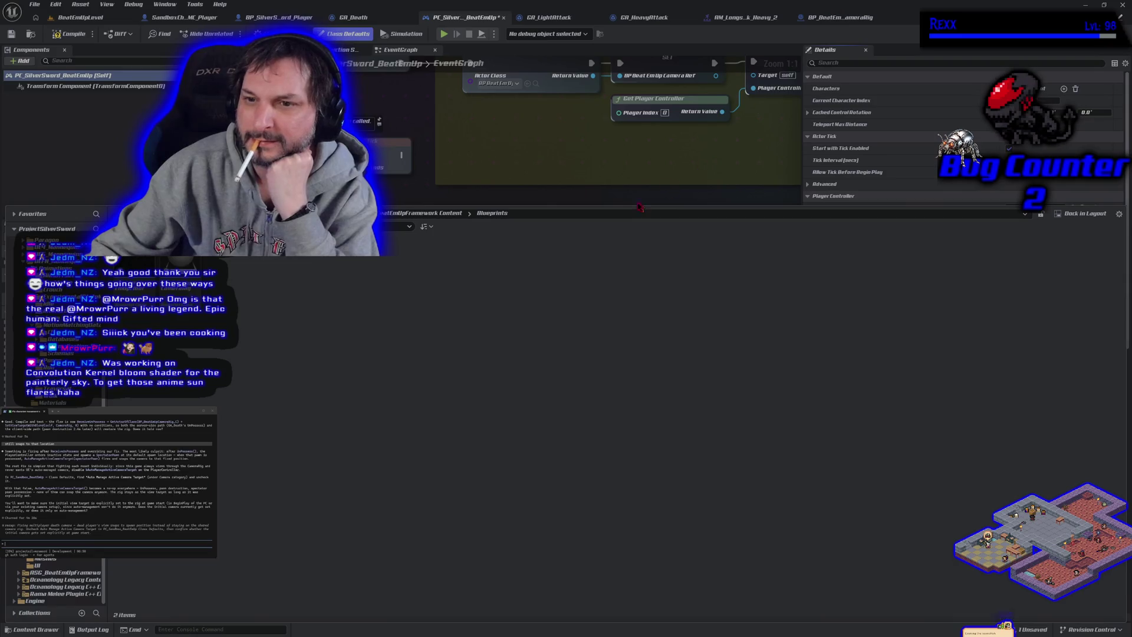
{"action": "mouse_move", "coordinate": [622, 204]}
{"action": "left_mouse_down"}
{"action": "mouse_move", "coordinate": [501, 239]}
{"action": "mouse_move", "coordinate": [318, 514]}
{"action": "mouse_move", "coordinate": [319, 531]}
{"action": "left_mouse_up"}
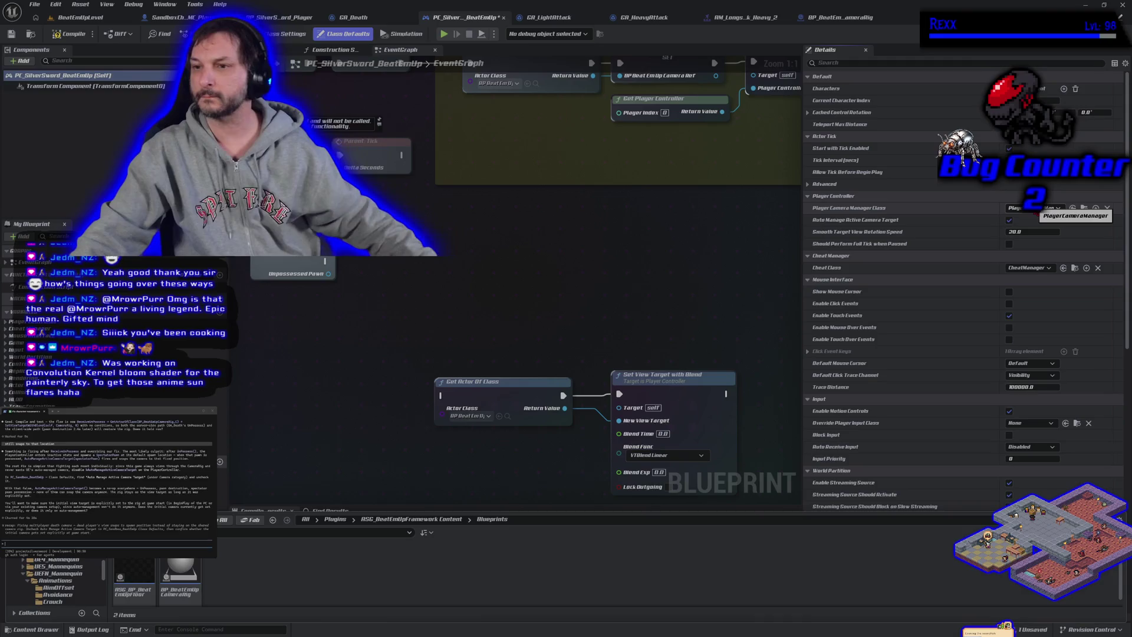
{"action": "left_click", "coordinate": [1009, 222]}
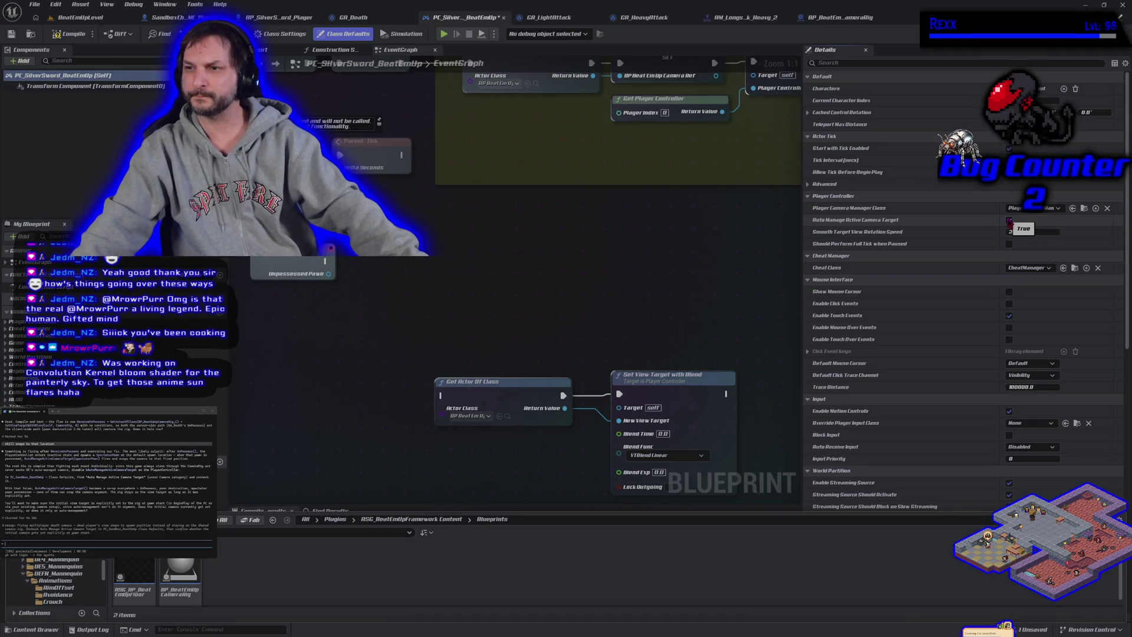
{"action": "key", "text": "F7"}
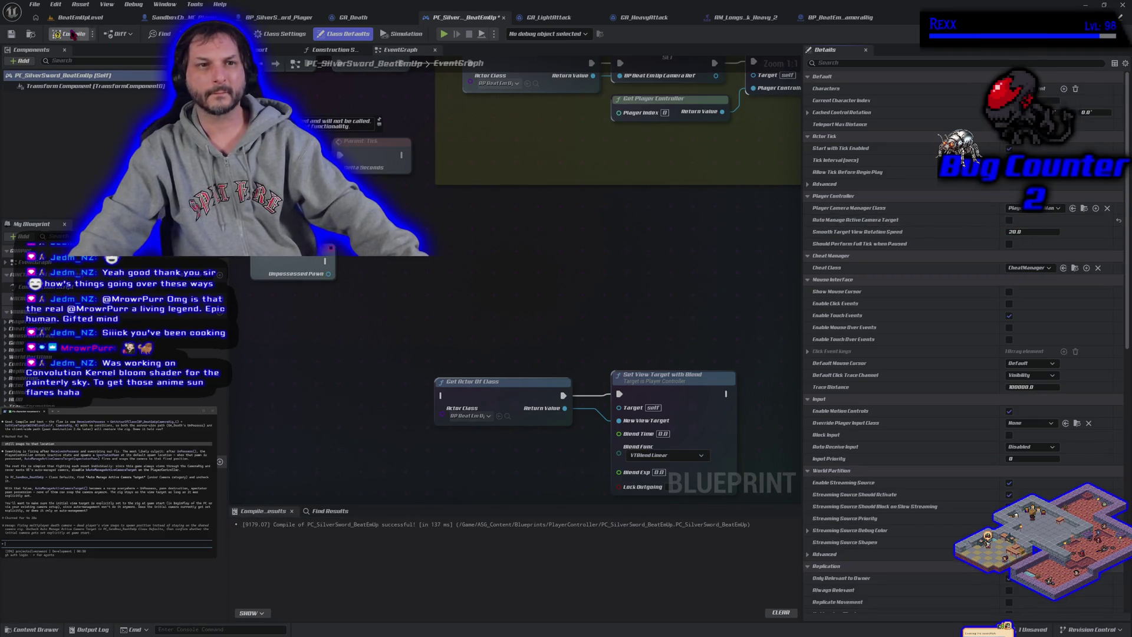
{"action": "left_click", "coordinate": [81, 17]}
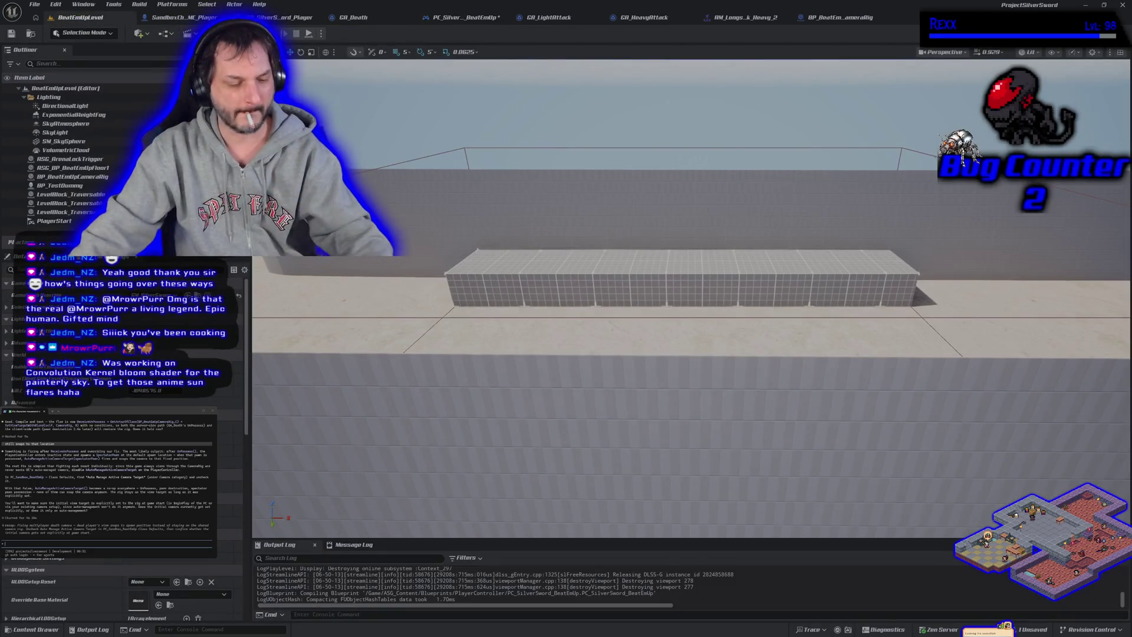
{"action": "key", "text": "alt+p"}
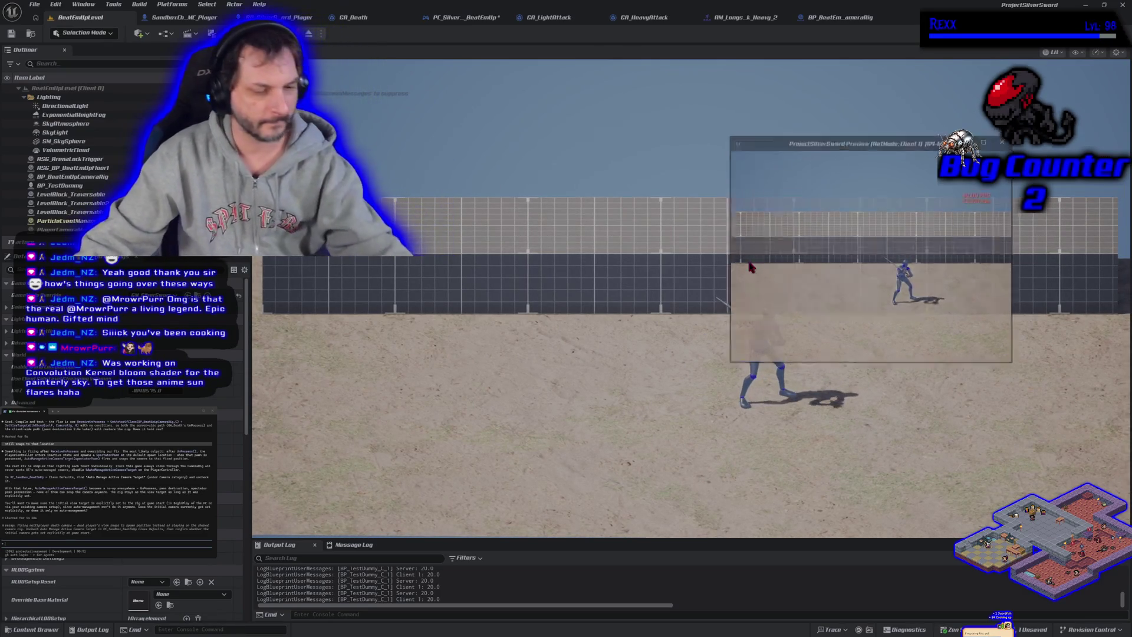
{"action": "key", "text": "Escape"}
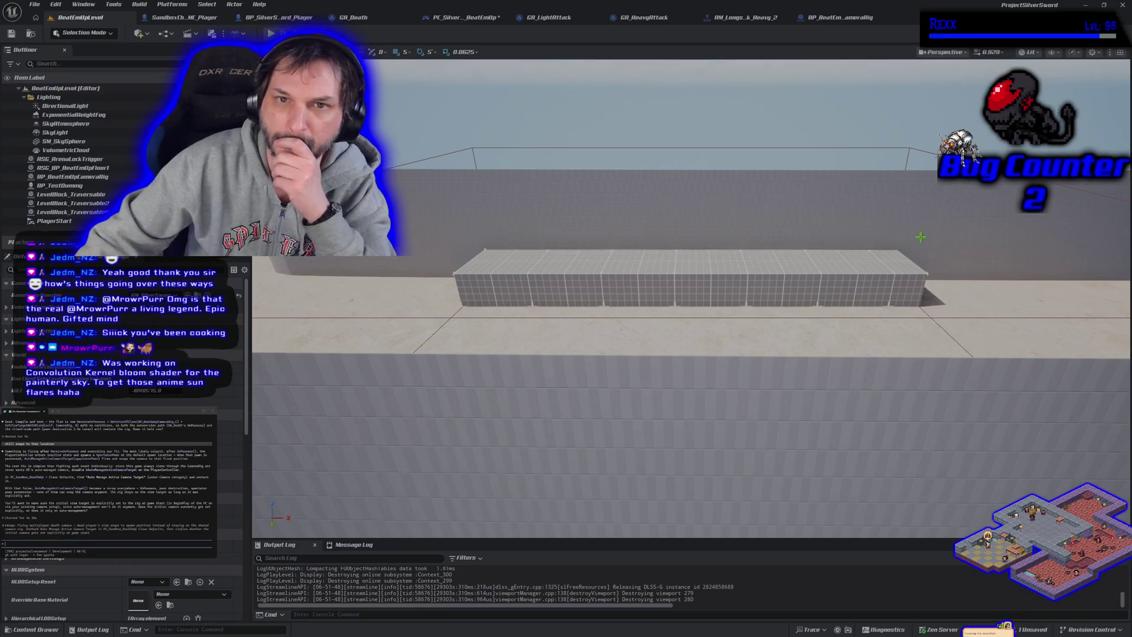
Delete Get Actor Of Class and Set View Target with Blend from PC_SilverSword_BeatEmUp, then compile and save
{"action": "left_click", "coordinate": [842, 17]}
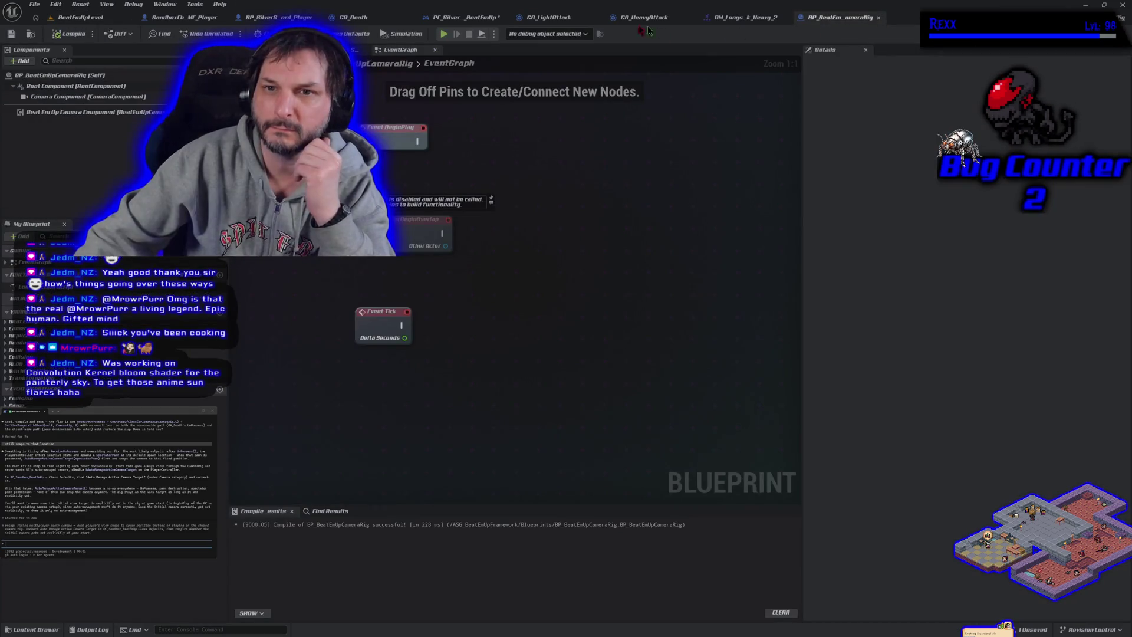
{"action": "left_click", "coordinate": [439, 16]}
{"action": "mouse_move", "coordinate": [531, 278]}
{"action": "left_mouse_down"}
{"action": "mouse_move", "coordinate": [496, 225]}
{"action": "mouse_move", "coordinate": [468, 212]}
{"action": "left_mouse_up"}
{"action": "key", "text": "ctrl+a"}
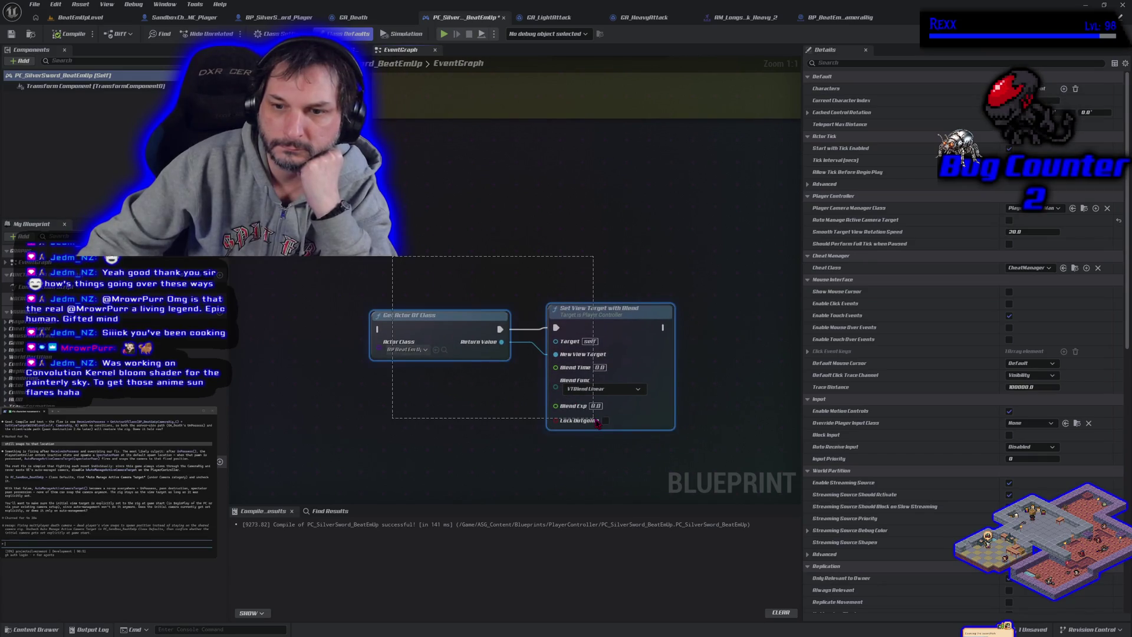
{"action": "key", "text": "Delete"}
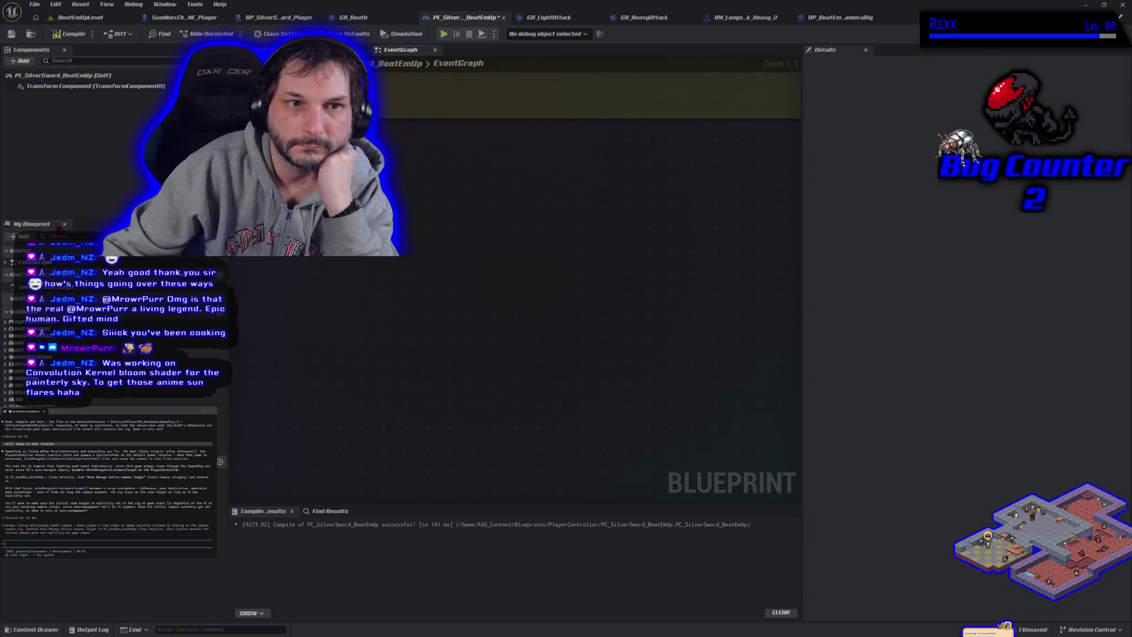
{"action": "left_click", "coordinate": [70, 34]}
{"action": "left_click", "coordinate": [12, 33]}
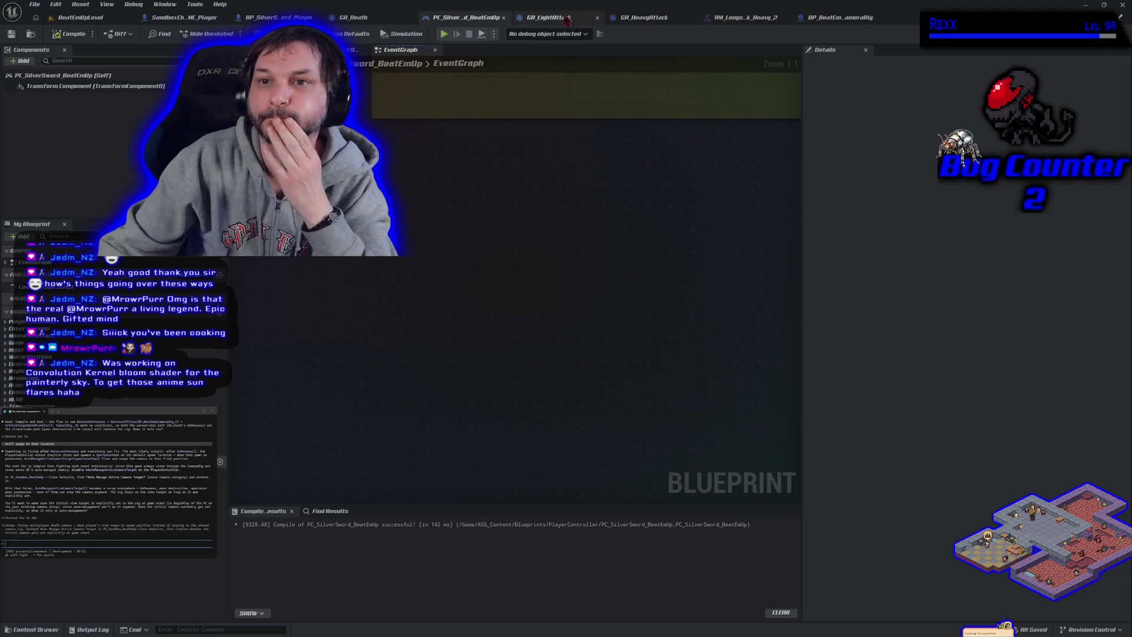
{"action": "left_click", "coordinate": [353, 17]}
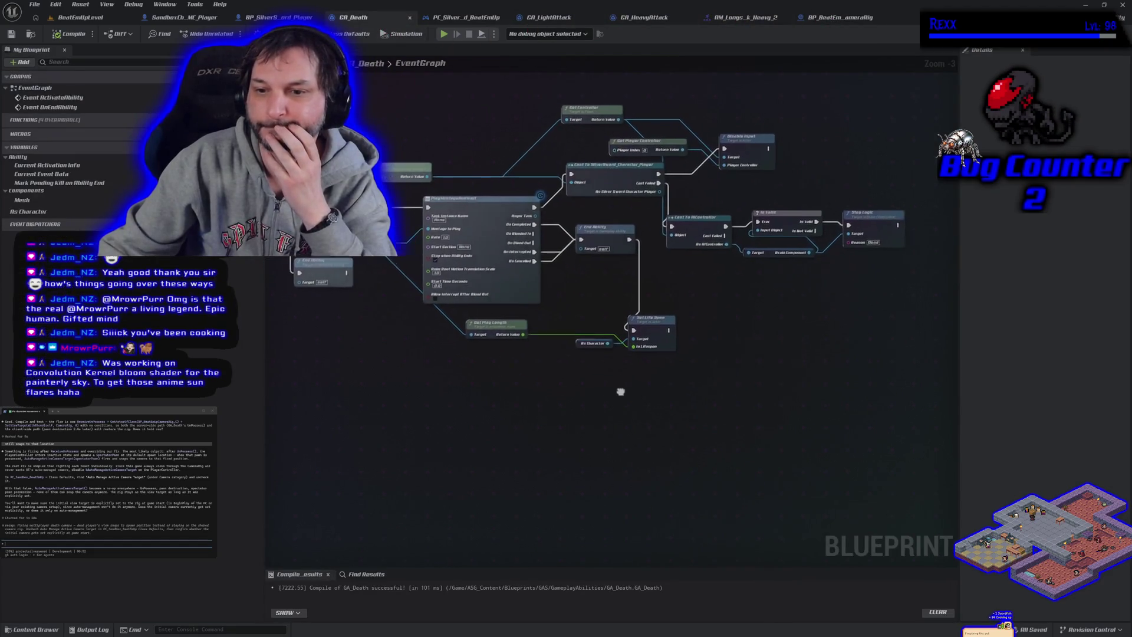
{"action": "left_click_drag", "start_coordinate": [620, 391], "coordinate": [603, 387]}
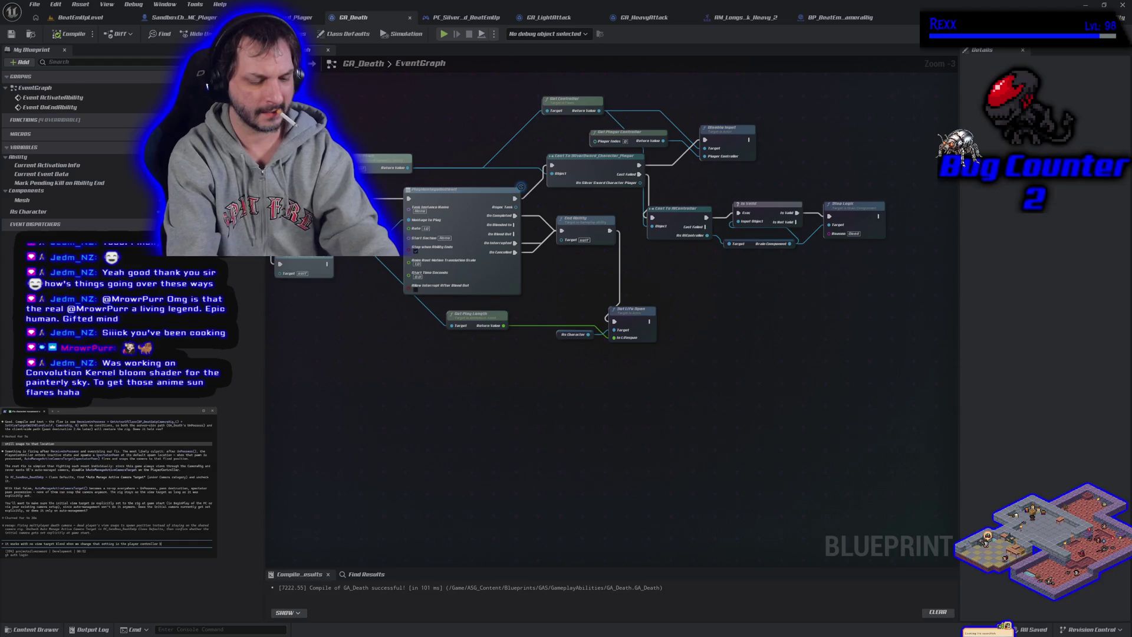
{"action": "key", "text": "Return"}
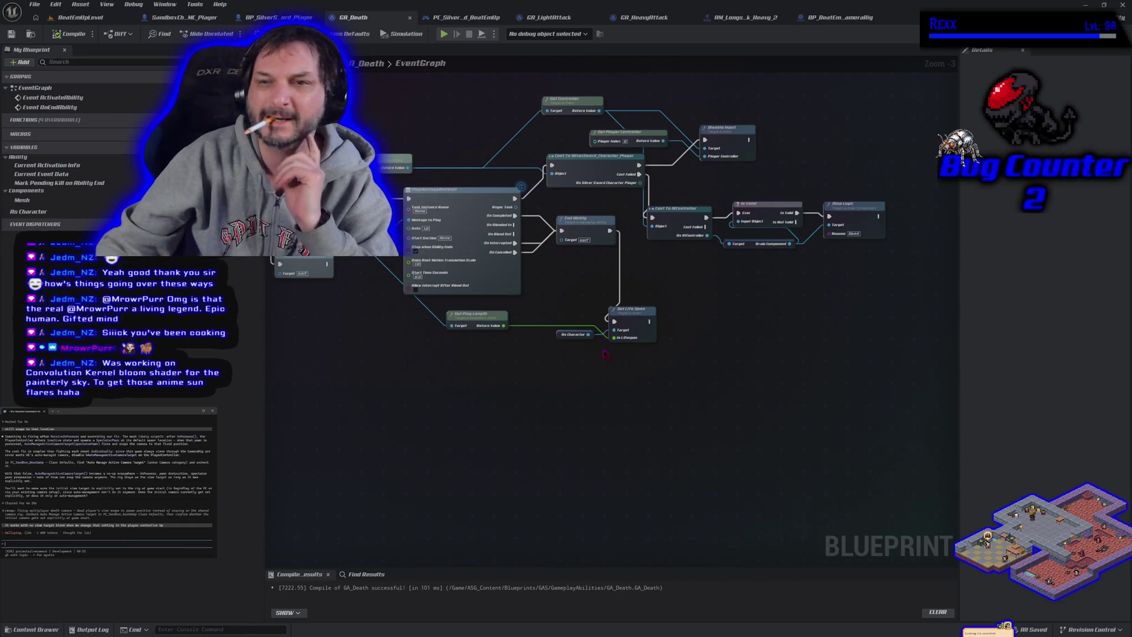
Run a multiplayer PIE test from BeatEmUpLevel, moving the character right with D, then stop
{"action": "left_click", "coordinate": [80, 17]}
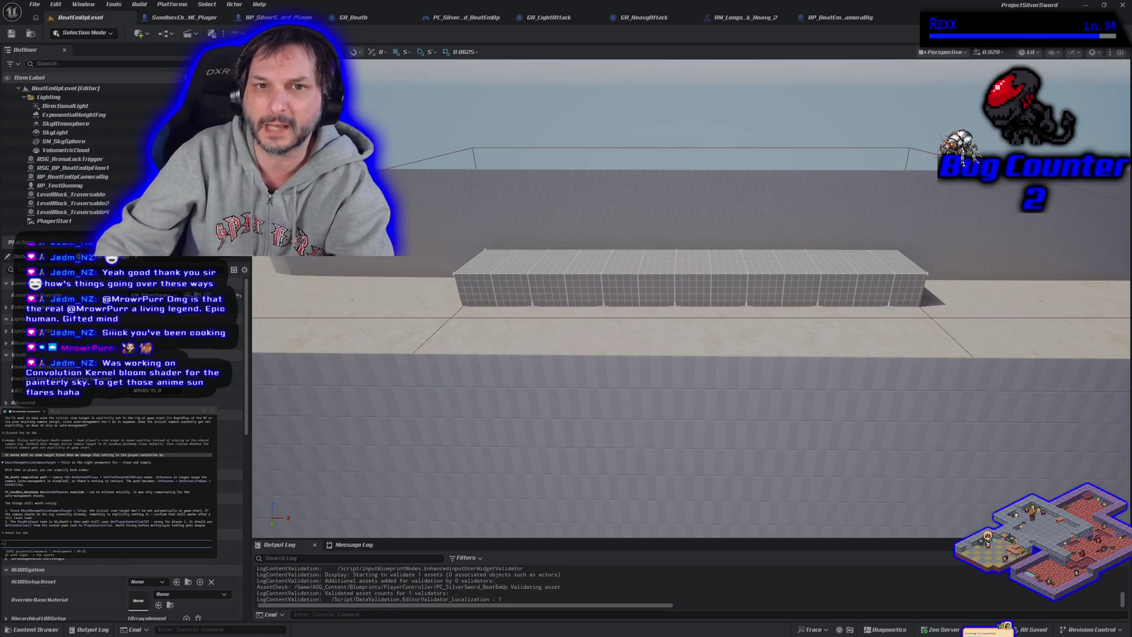
{"action": "key", "text": "alt+p"}
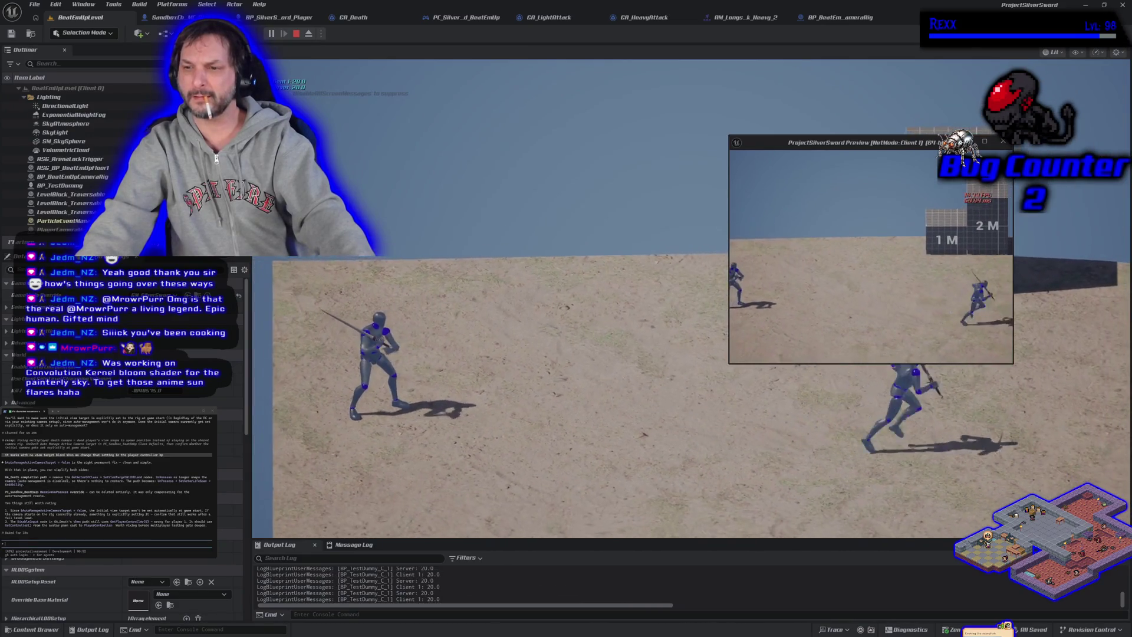
{"action": "left_click", "coordinate": [773, 247]}
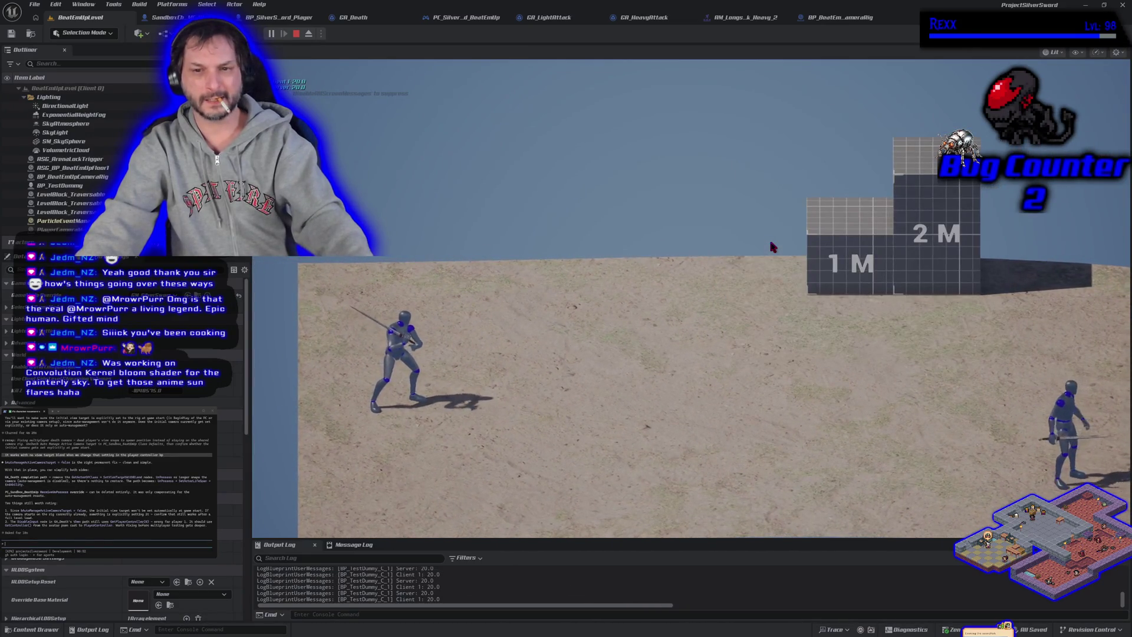
{"action": "left_click", "coordinate": [773, 247]}
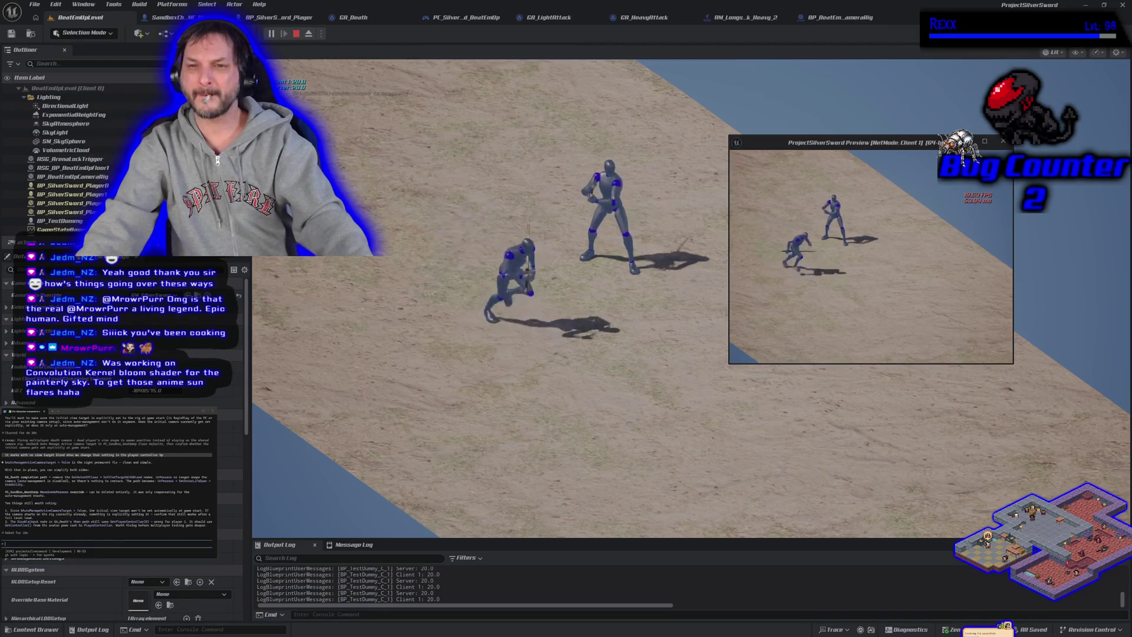
{"action": "key", "text": "d"}
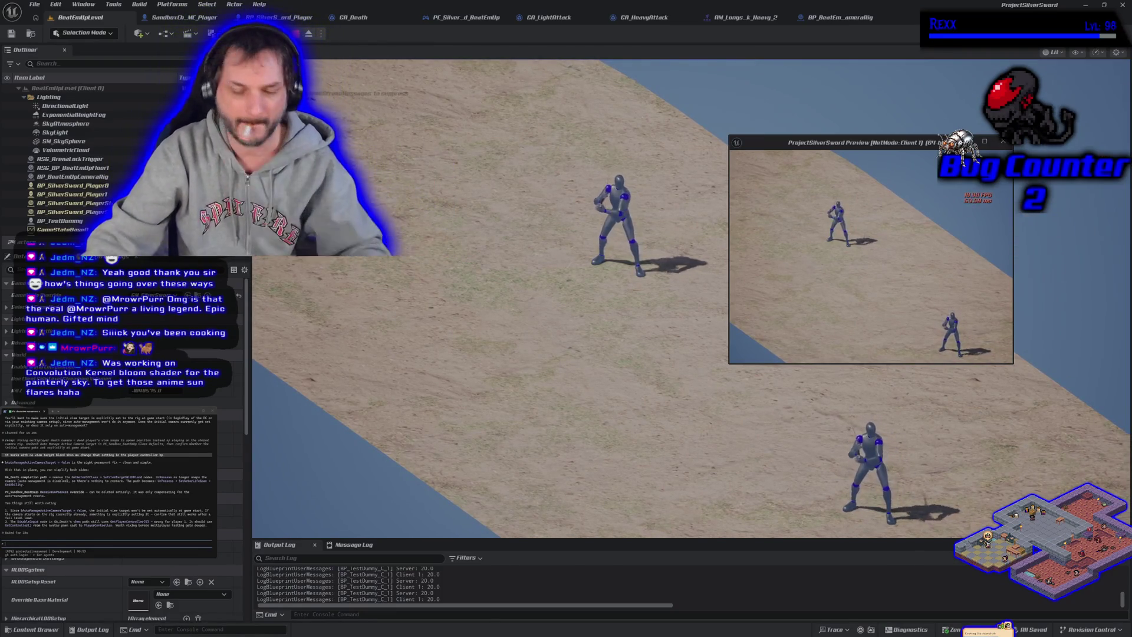
{"action": "key", "text": "Escape"}
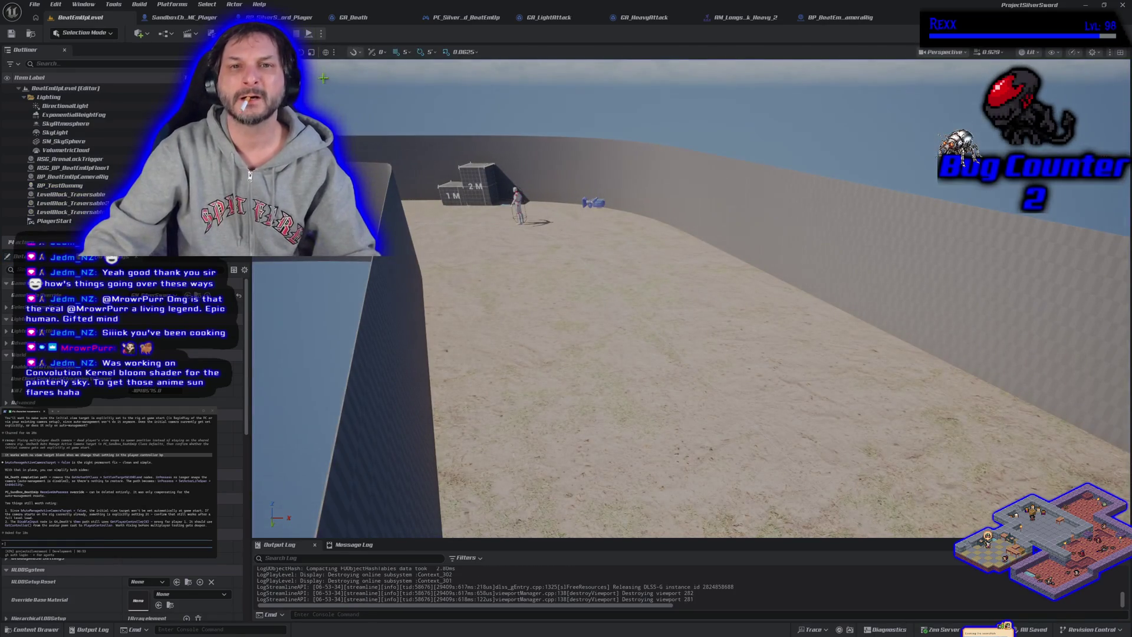
Check the play mode options and look over the camera rig and heavy attack montage tabs
{"action": "left_click", "coordinate": [321, 34]}
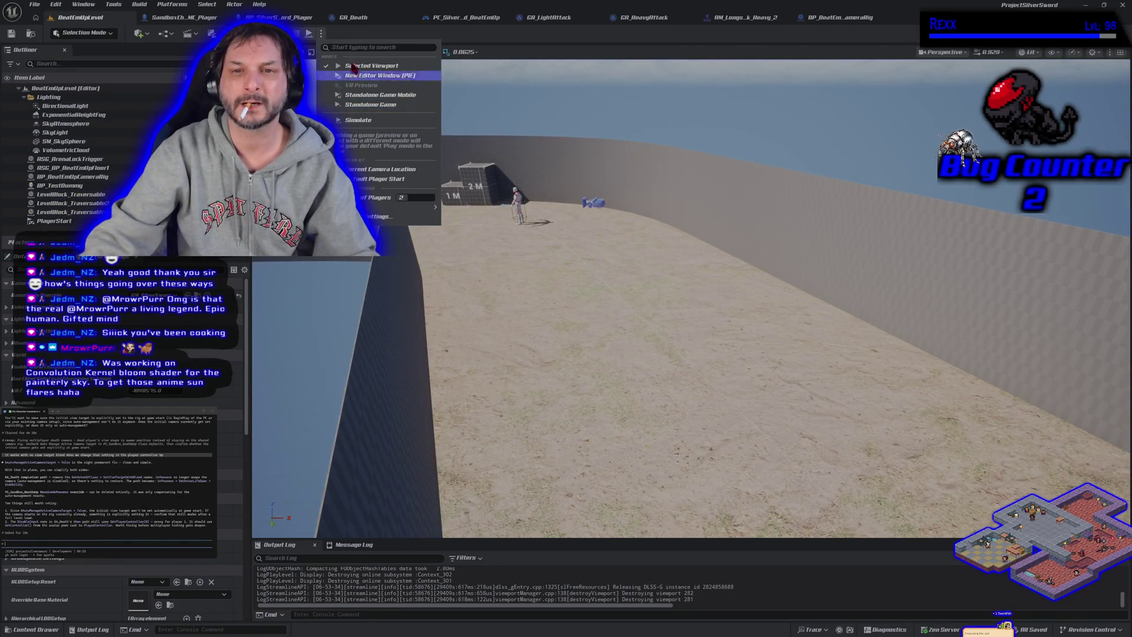
{"action": "left_click", "coordinate": [359, 38]}
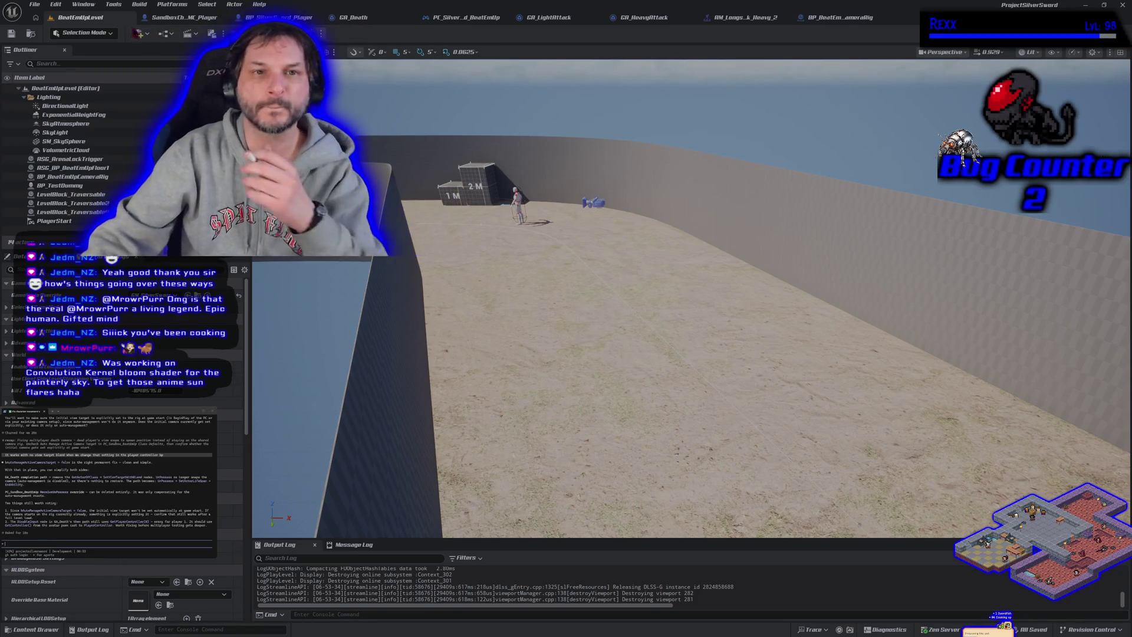
{"action": "left_click", "coordinate": [842, 23]}
{"action": "left_click", "coordinate": [735, 16]}
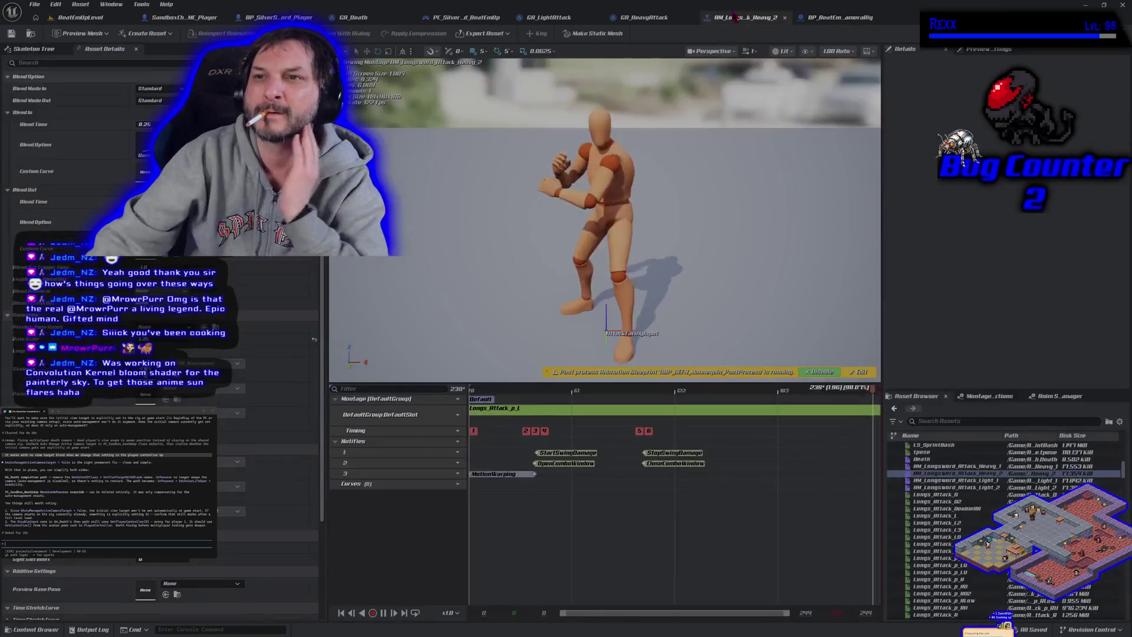
{"action": "left_click", "coordinate": [847, 20]}
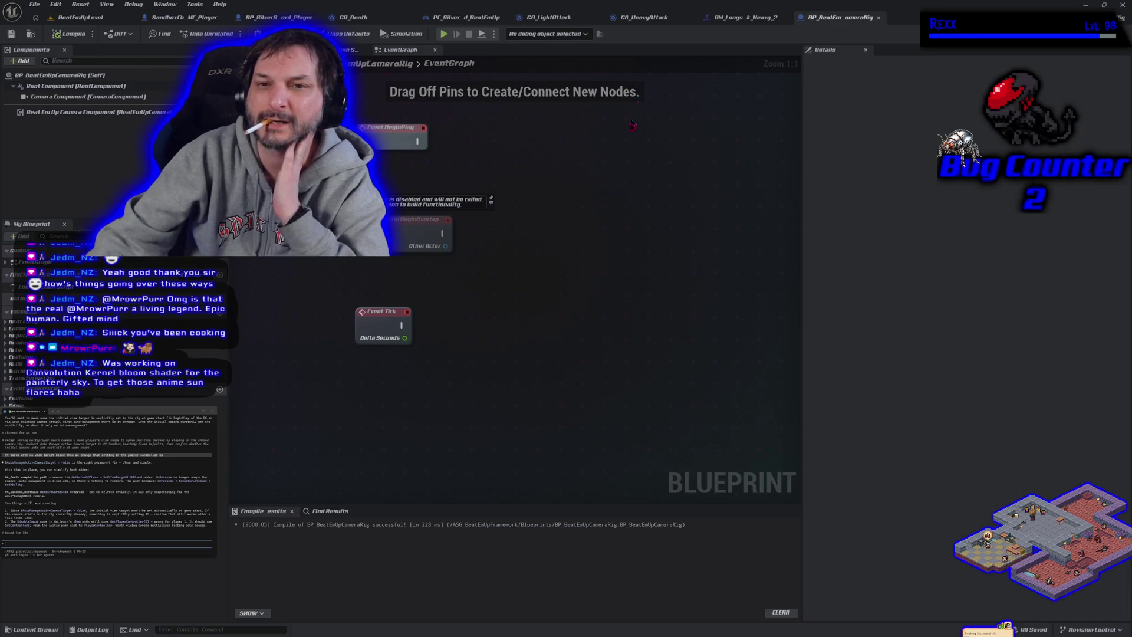
{"action": "scroll", "coordinate": [613, 195], "scroll_direction": "down", "scroll_amount": 1}
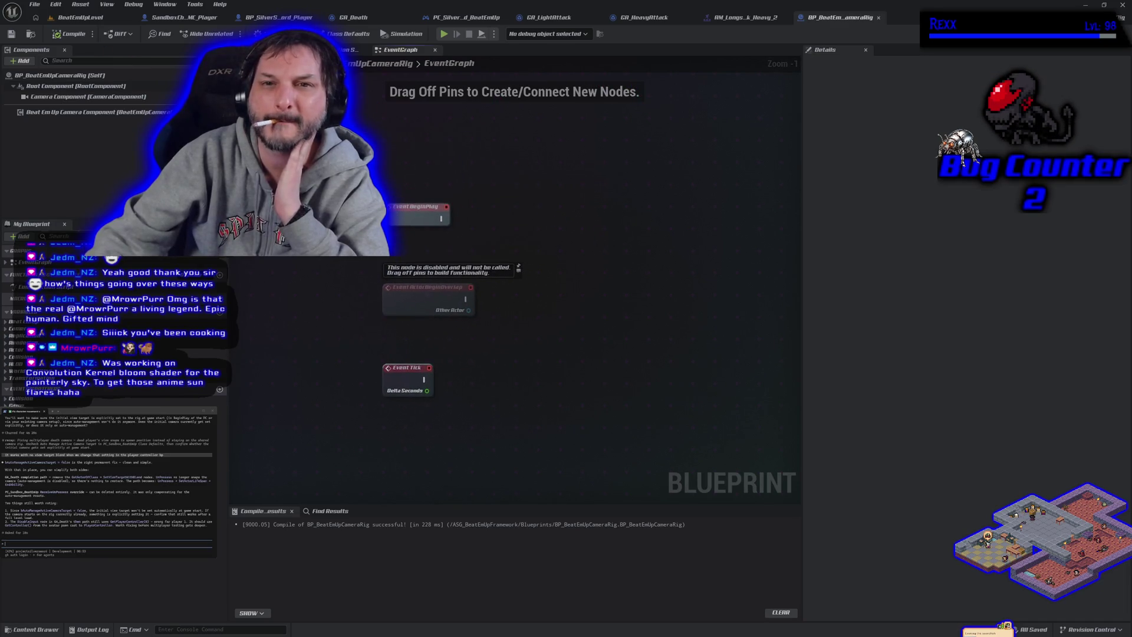
{"action": "left_click", "coordinate": [465, 17]}
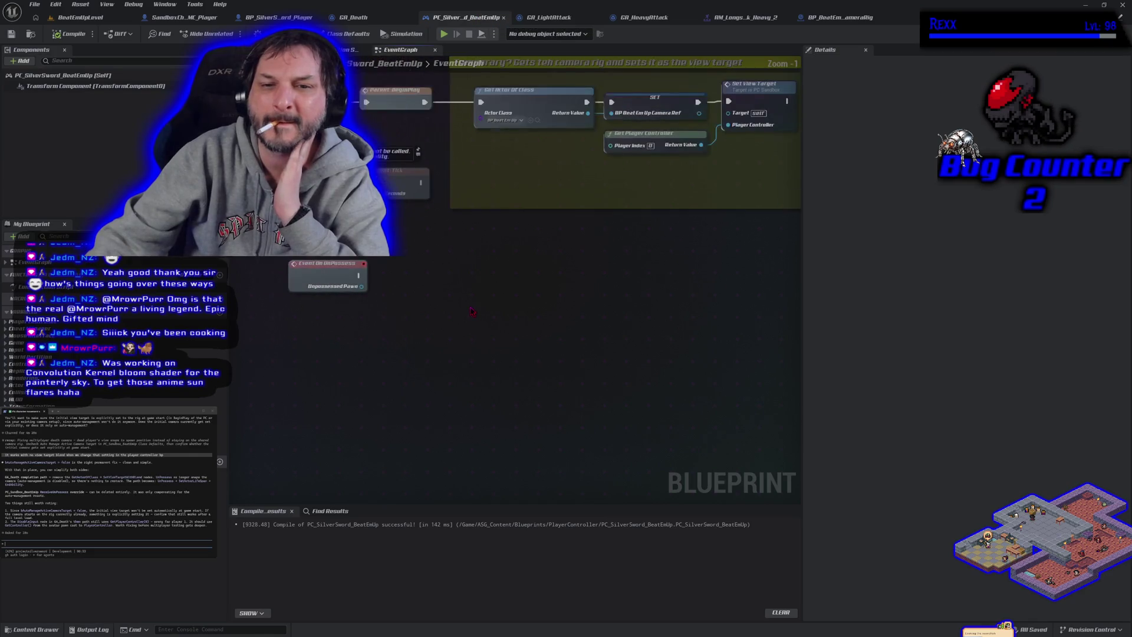
Delete Event On Unpossess, compile and save the controller, and open GA_Death's event graph
{"action": "key", "text": "Delete"}
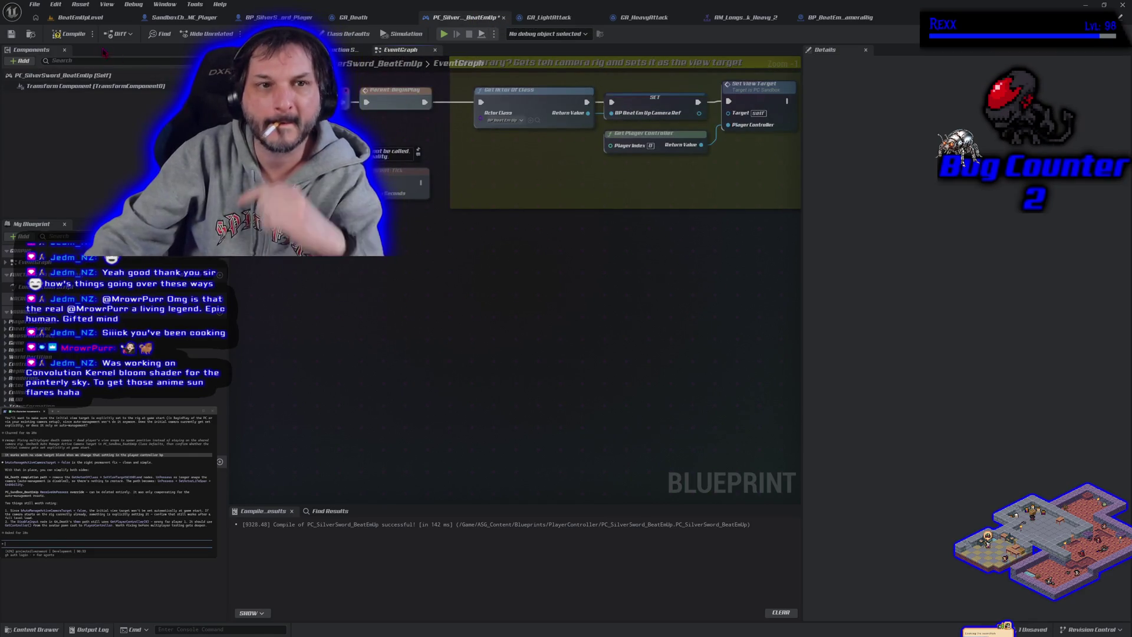
{"action": "left_click", "coordinate": [69, 34]}
{"action": "left_click", "coordinate": [11, 34]}
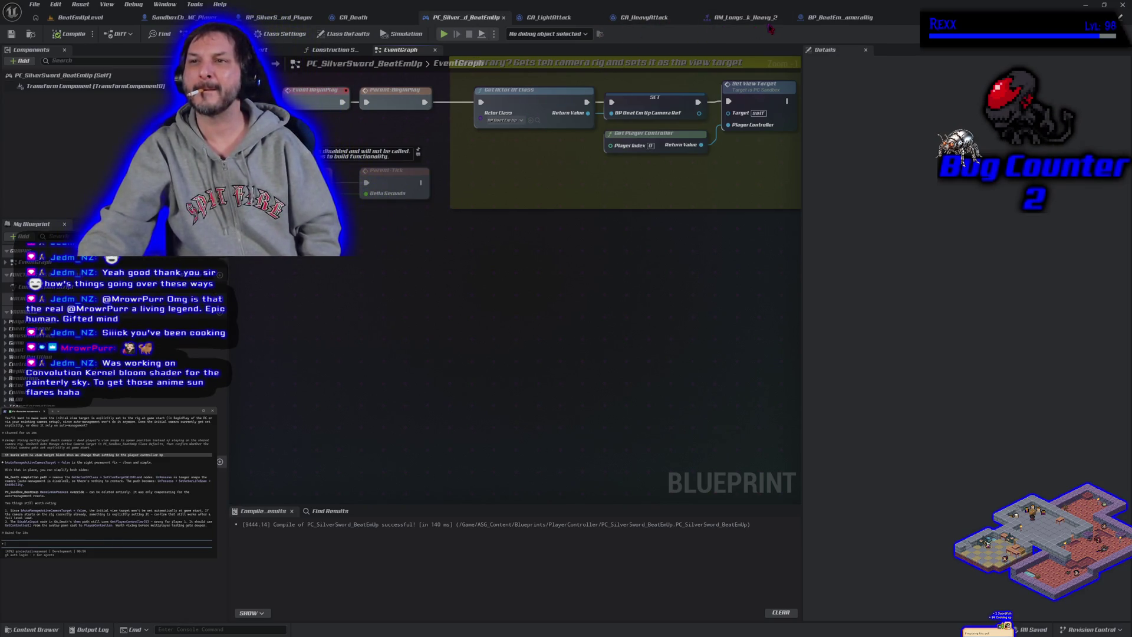
{"action": "left_click_drag", "start_coordinate": [369, 19], "coordinate": [640, 29]}
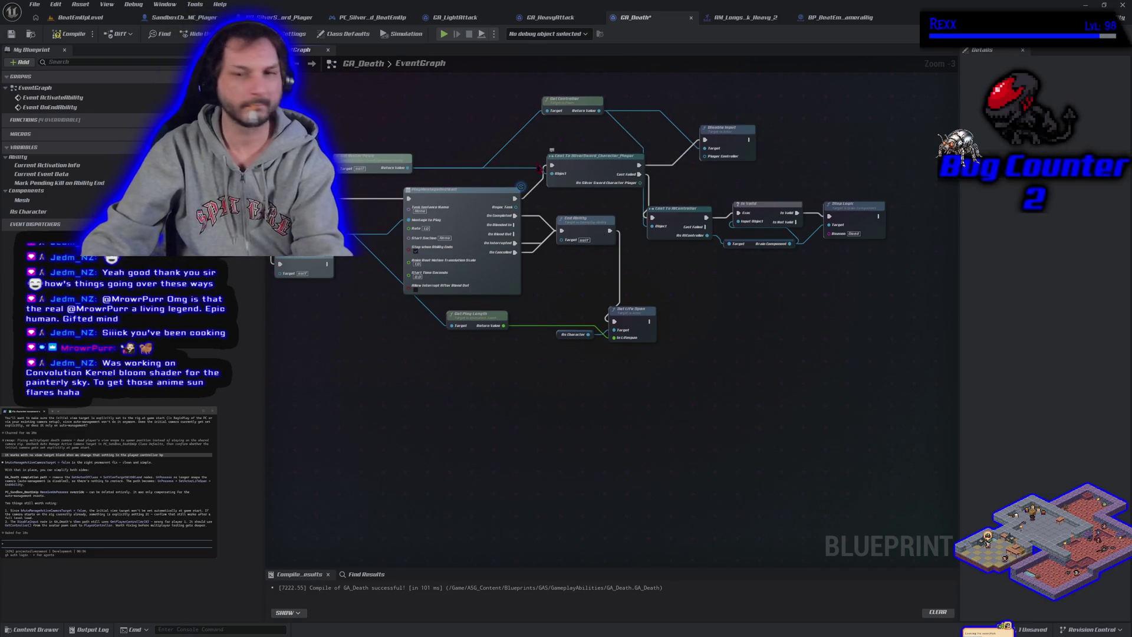
Add a Cast To PlayerController node from Get Controller's Return Value
{"action": "left_click_drag", "start_coordinate": [551, 173], "coordinate": [570, 137]}
{"action": "left_click", "coordinate": [577, 130]}
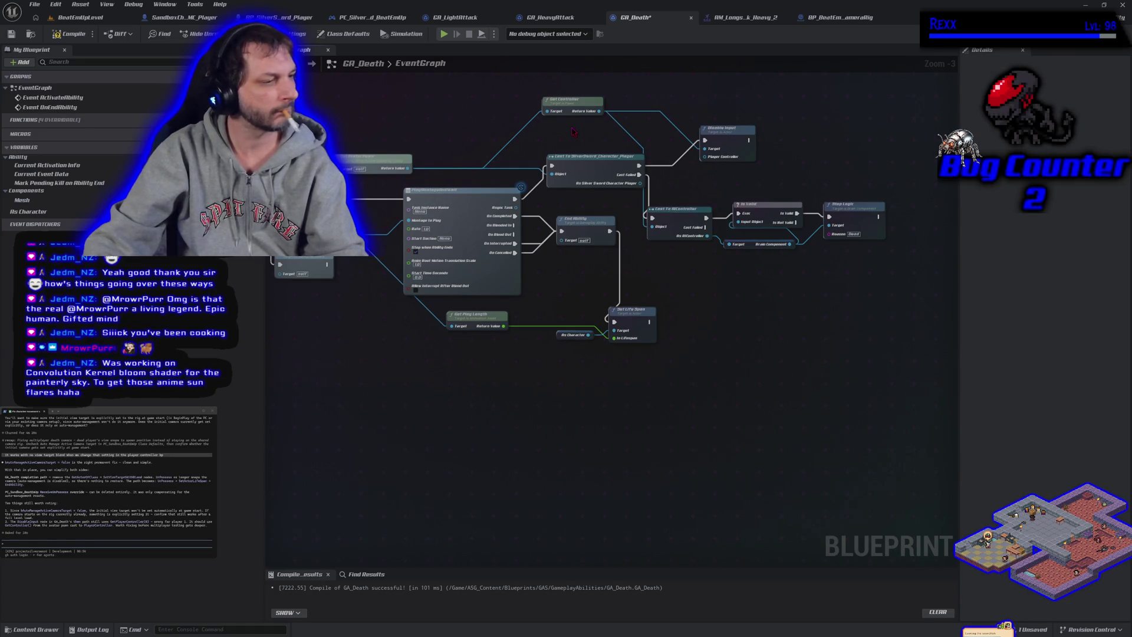
{"action": "left_click_drag", "start_coordinate": [600, 111], "coordinate": [601, 125]}
{"action": "type", "text": "csat to player"}
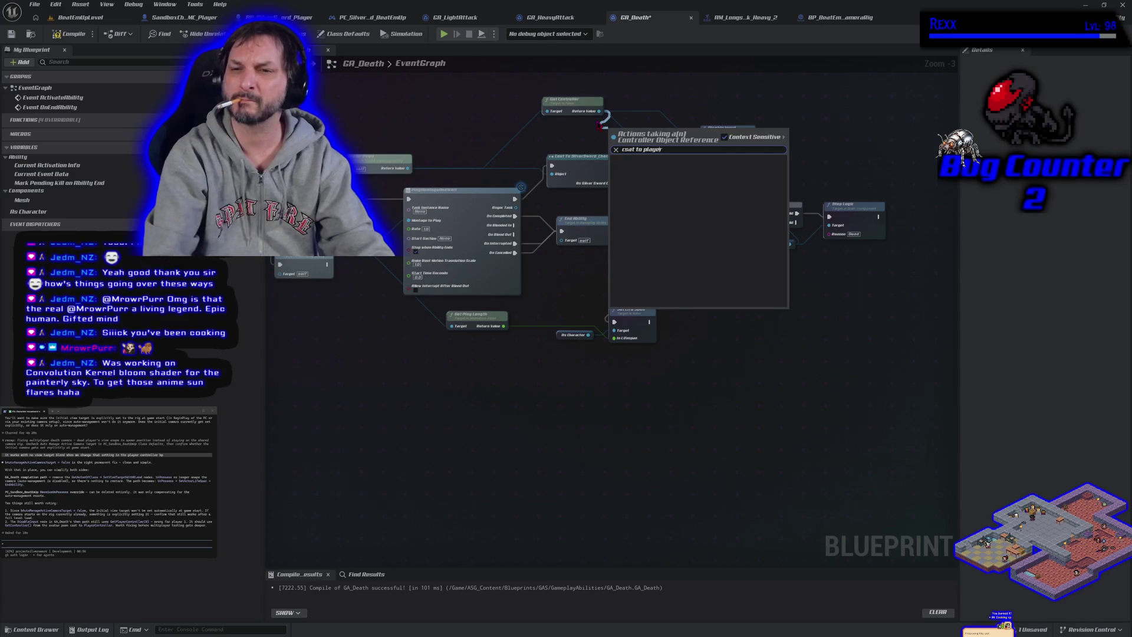
{"action": "key", "text": "ctrl+a"}
{"action": "type", "text": "cast to player"}
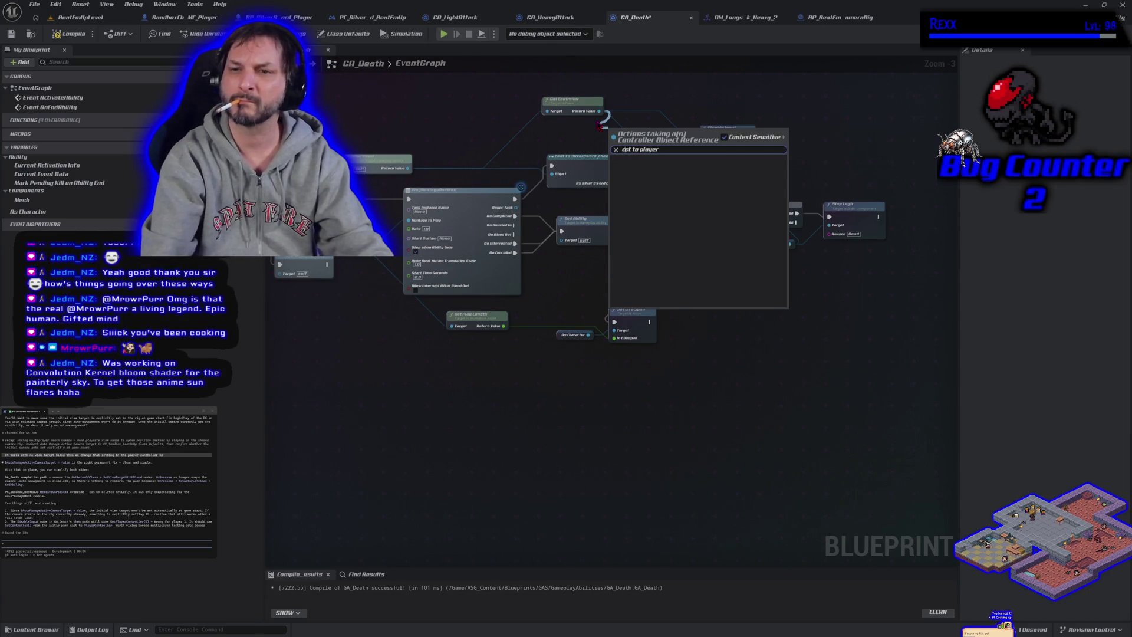
{"action": "key", "text": "Return"}
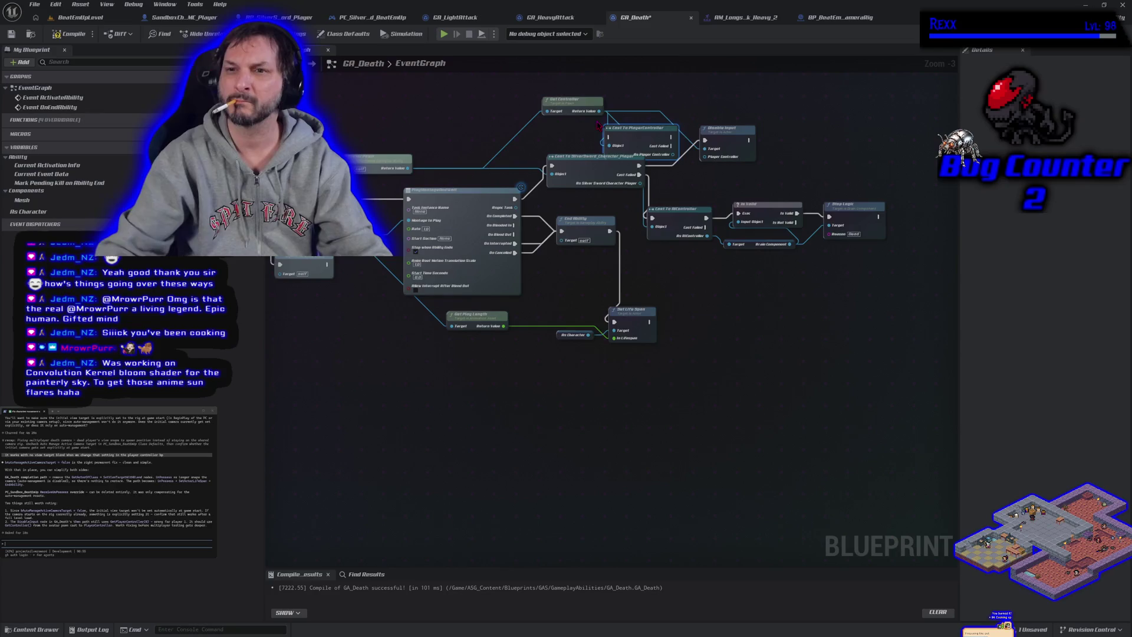
Position the cast beside Disable Input and rewire exec, target and controller pins through it
{"action": "left_click_drag", "start_coordinate": [725, 128], "coordinate": [782, 133]}
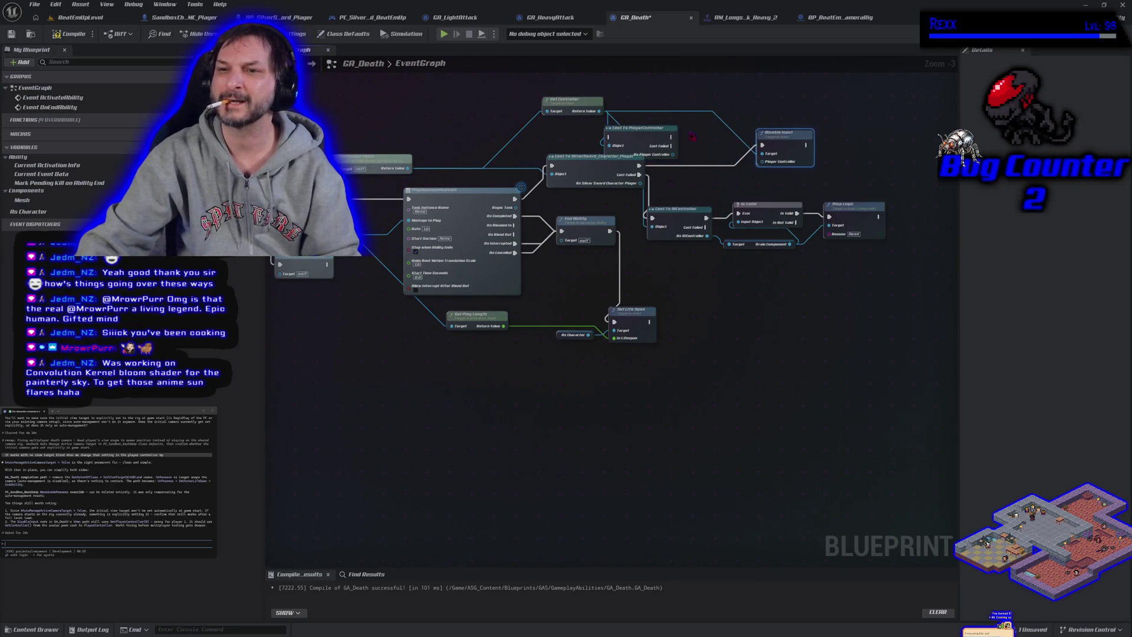
{"action": "mouse_move", "coordinate": [656, 132]}
{"action": "left_mouse_down"}
{"action": "mouse_move", "coordinate": [718, 141]}
{"action": "mouse_move", "coordinate": [705, 137]}
{"action": "left_mouse_up"}
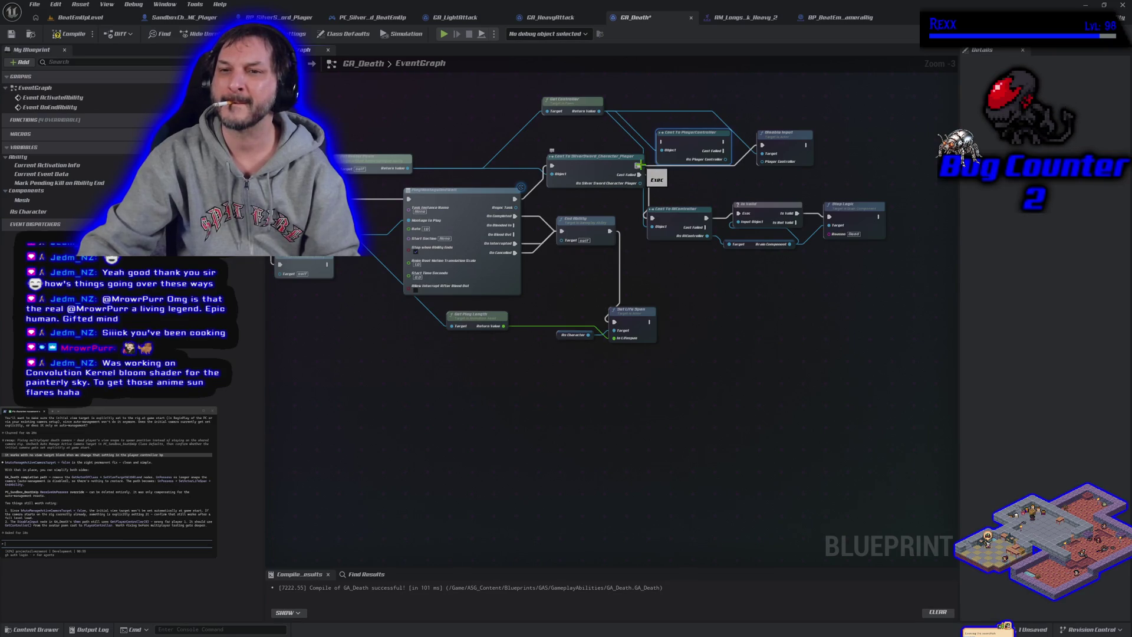
{"action": "left_click_drag", "start_coordinate": [641, 166], "coordinate": [661, 141]}
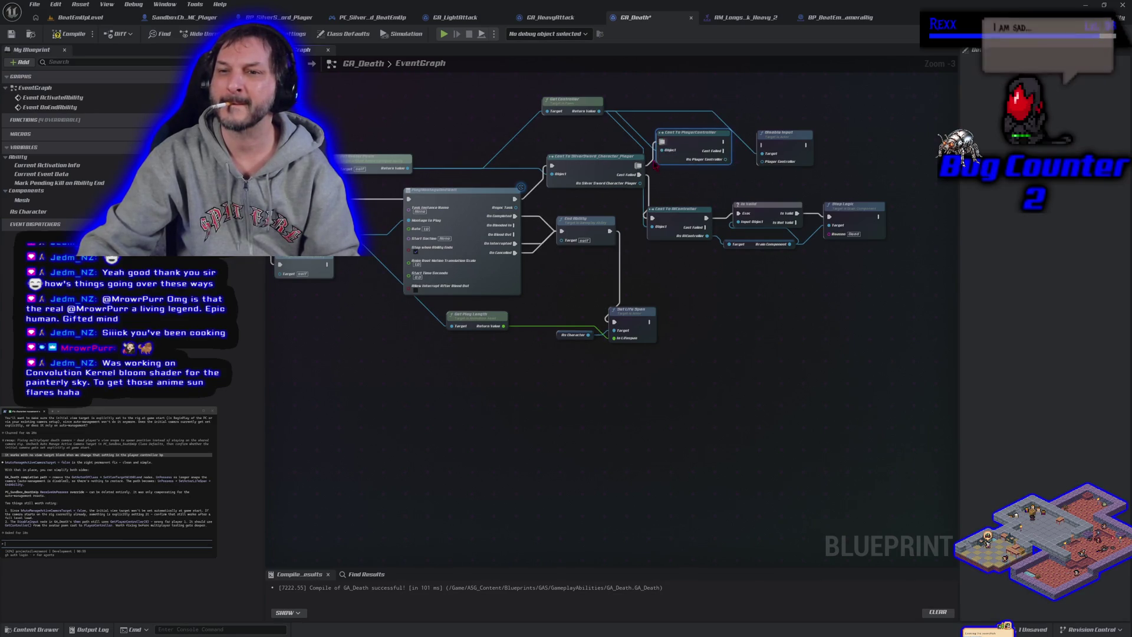
{"action": "left_click", "coordinate": [546, 110], "text": "alt"}
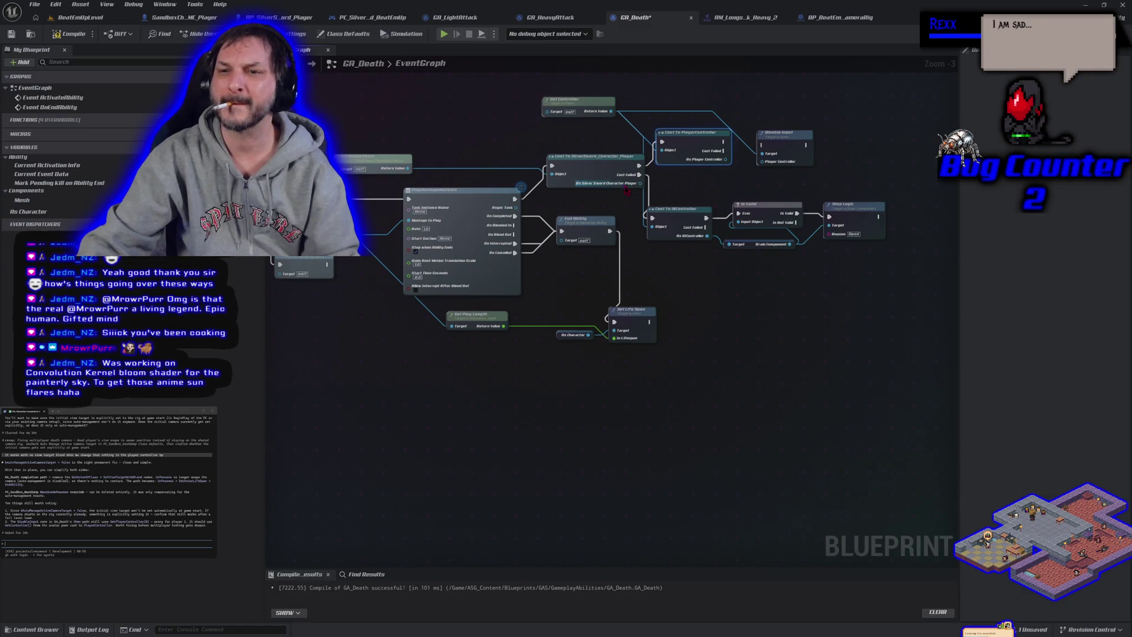
{"action": "mouse_move", "coordinate": [640, 184]}
{"action": "left_mouse_down"}
{"action": "mouse_move", "coordinate": [552, 115]}
{"action": "mouse_move", "coordinate": [607, 106]}
{"action": "left_mouse_up"}
{"action": "mouse_move", "coordinate": [734, 158]}
{"action": "left_mouse_down"}
{"action": "mouse_move", "coordinate": [837, 177]}
{"action": "mouse_move", "coordinate": [766, 162]}
{"action": "mouse_move", "coordinate": [729, 133]}
{"action": "mouse_move", "coordinate": [762, 145]}
{"action": "left_mouse_up"}
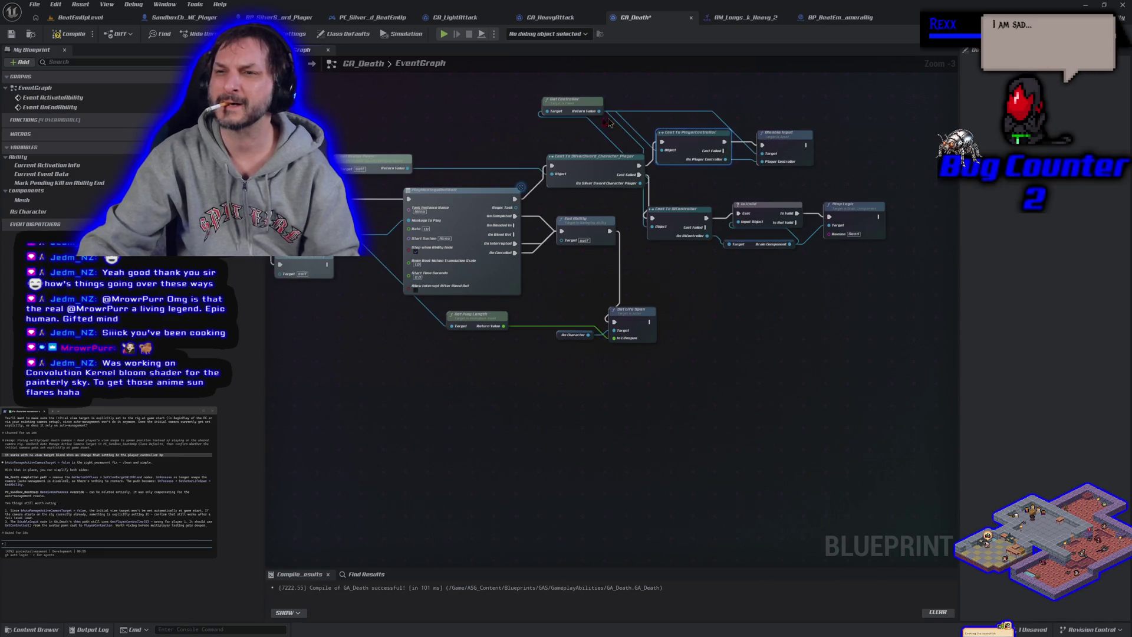
Compile GA_Death, Save All, and start a multiplayer play session from the level
{"action": "left_click", "coordinate": [69, 33]}
{"action": "left_click", "coordinate": [34, 4]}
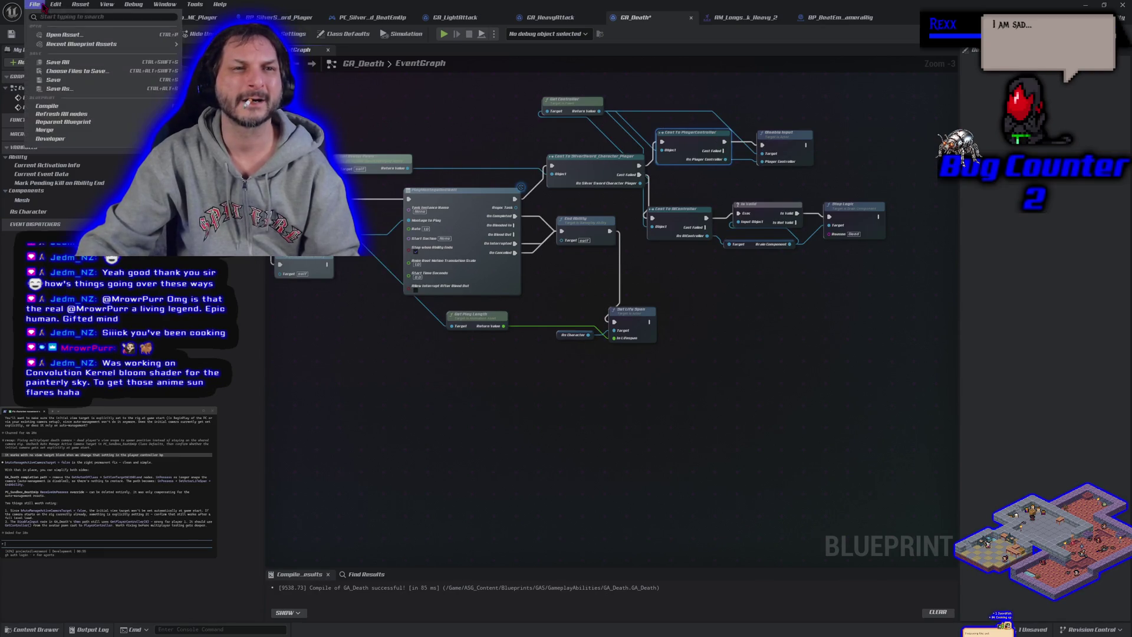
{"action": "left_click", "coordinate": [76, 62]}
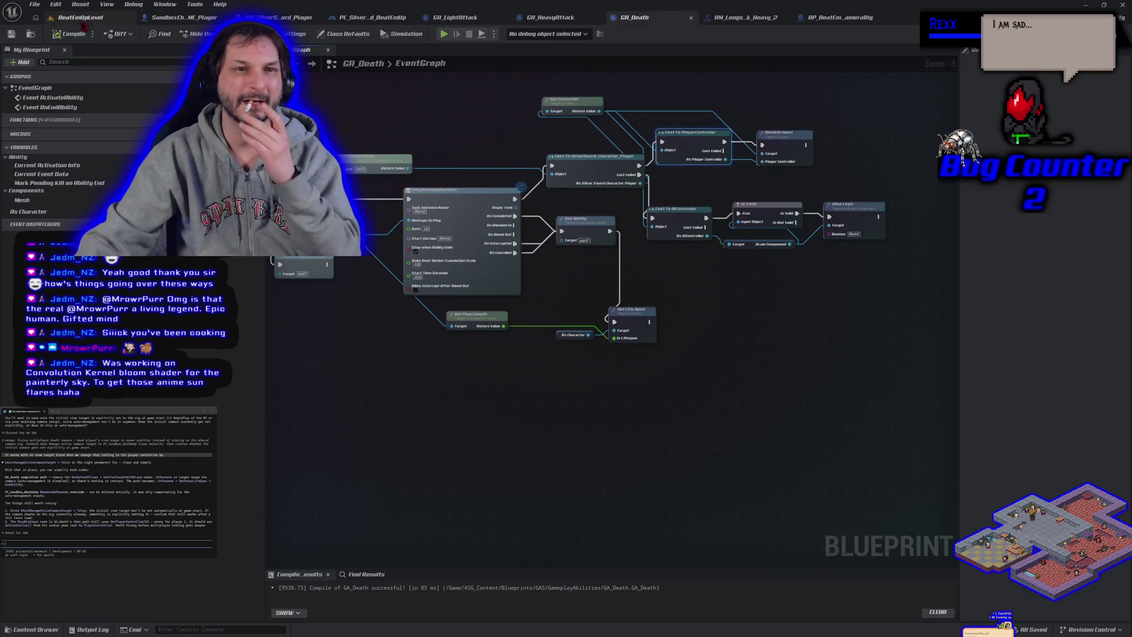
{"action": "left_click", "coordinate": [79, 18]}
{"action": "key", "text": "alt+p"}
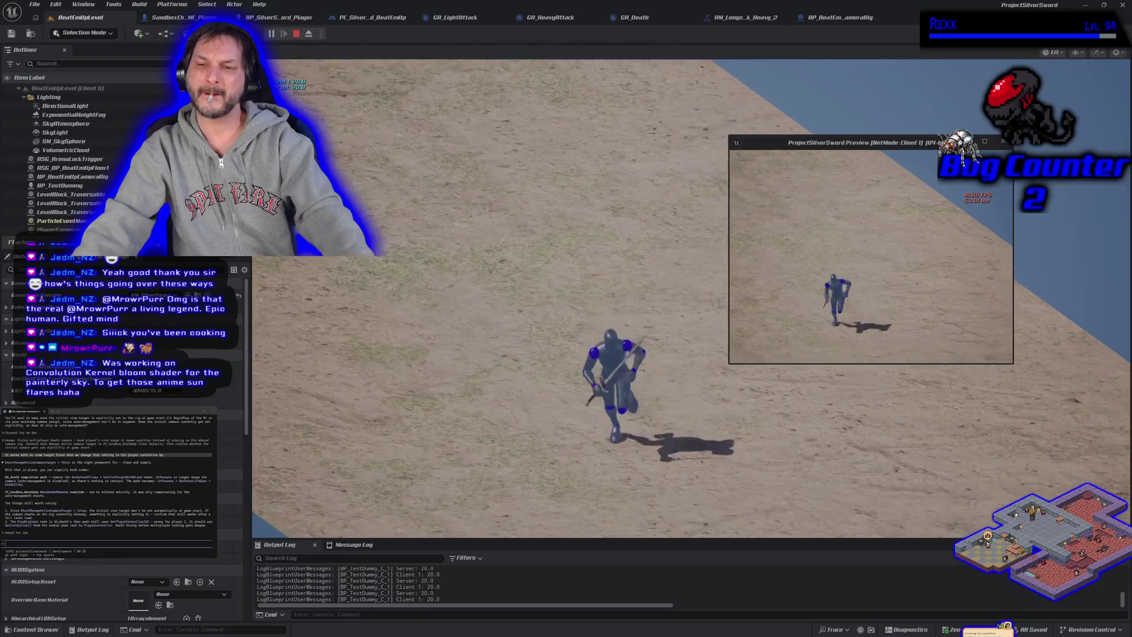
{"action": "key", "text": "Escape"}
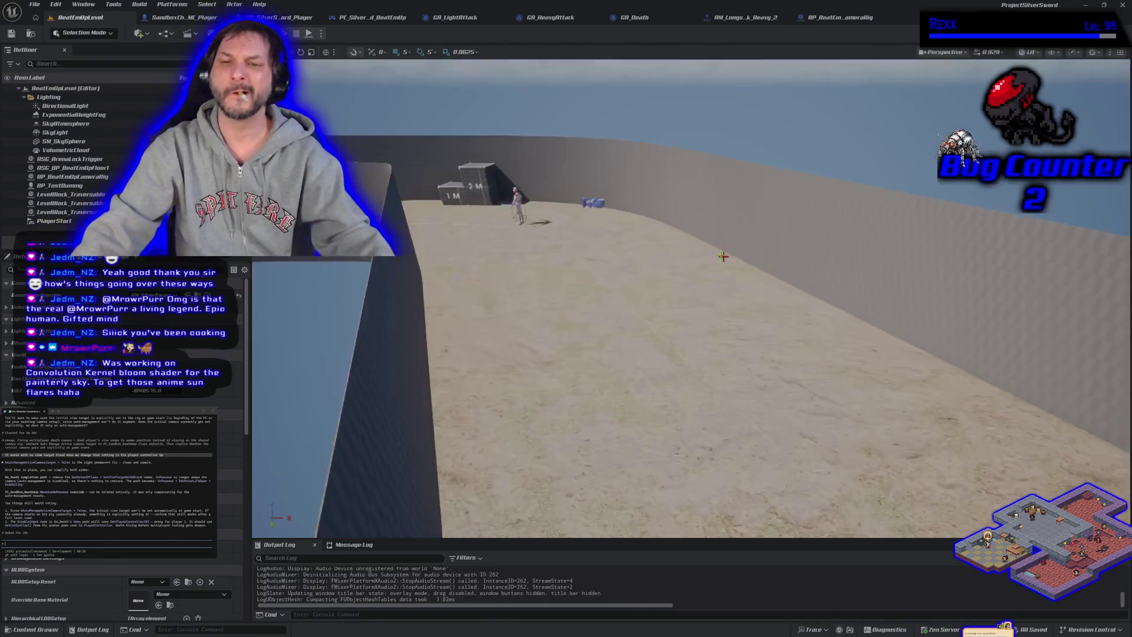
{"action": "key", "text": "alt+p"}
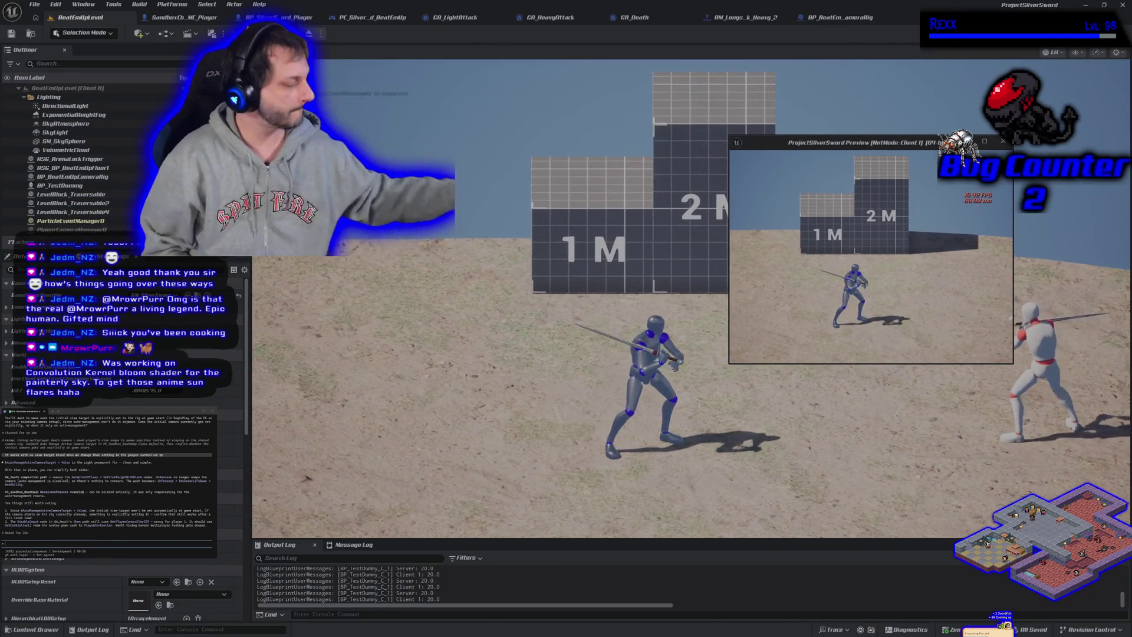
{"action": "key", "text": "Escape"}
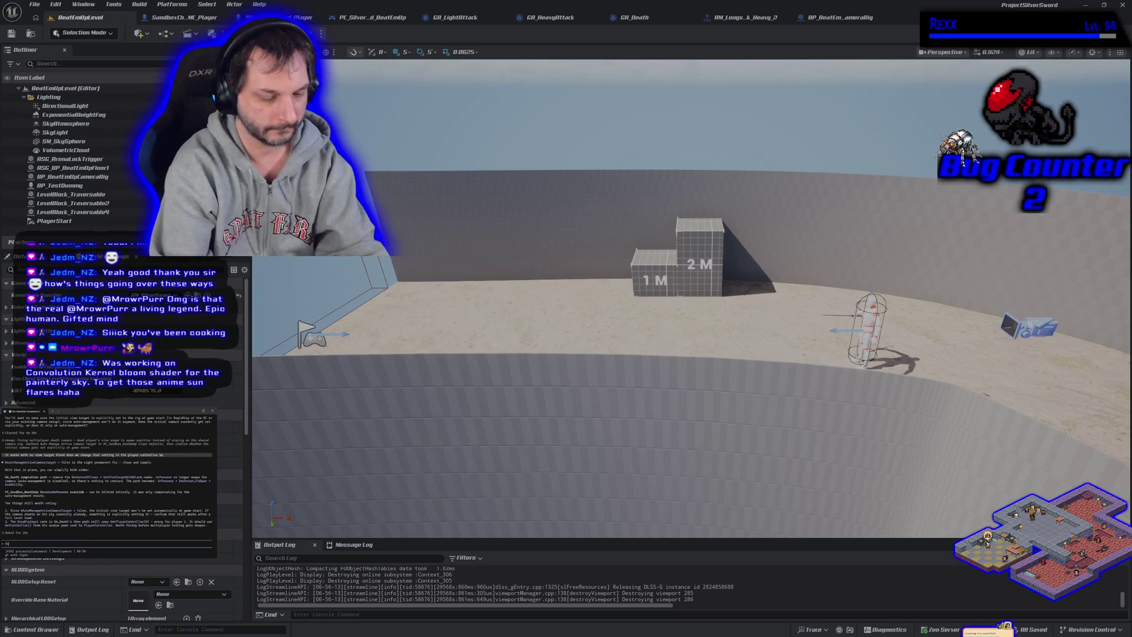
Send Claude Code a follow-up saying it's unclear whether the camera issue is lag or the player being destroyed
{"action": "type", "text": ". "}
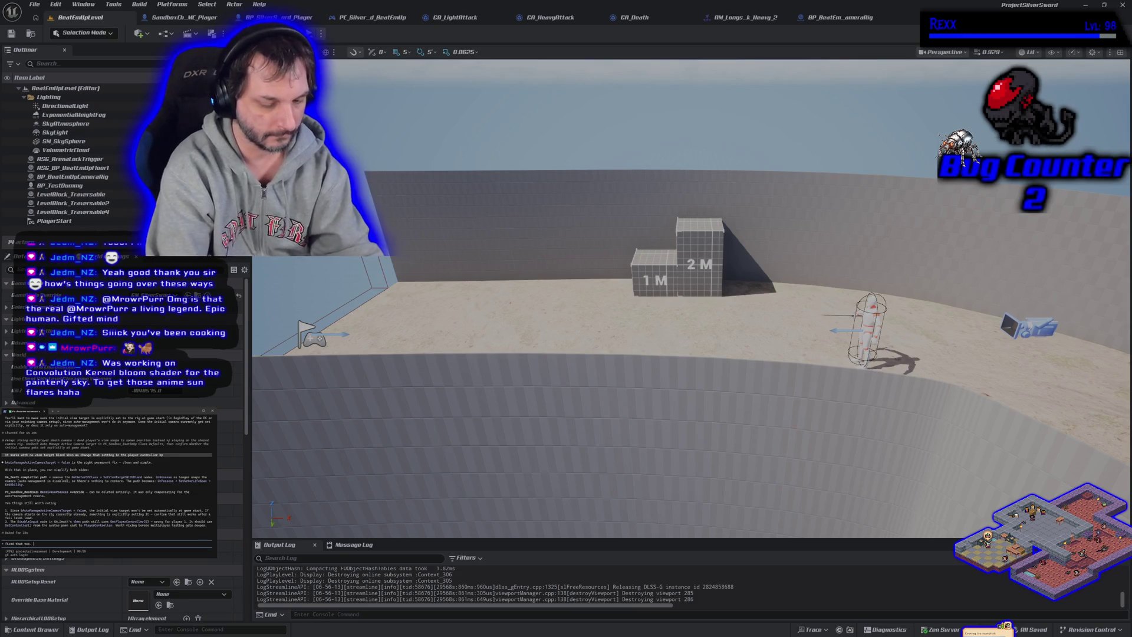
{"action": "type", "text": "i cant tell if its"}
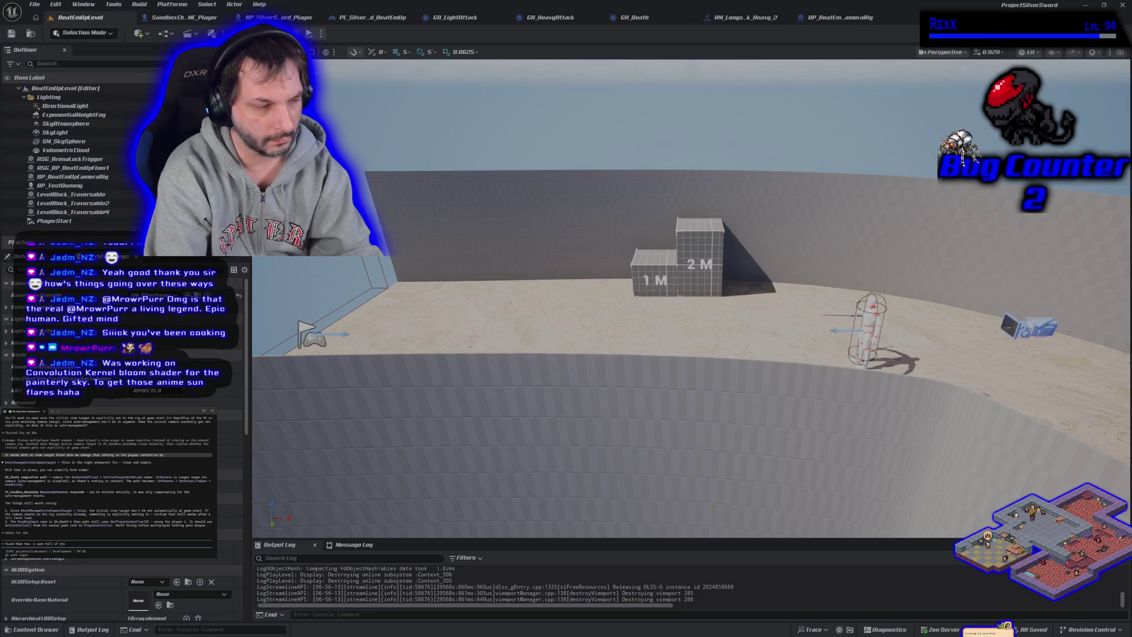
{"action": "type", "text": "lag, or if there is jitter with the camera once the player is"}
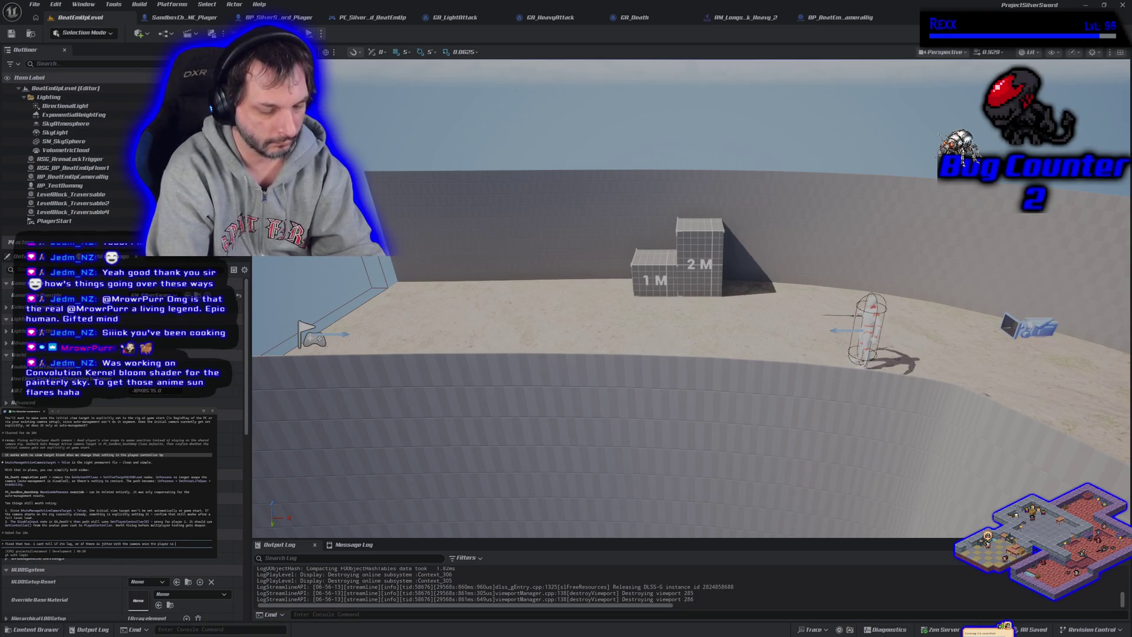
{"action": "type", "text": "d"}
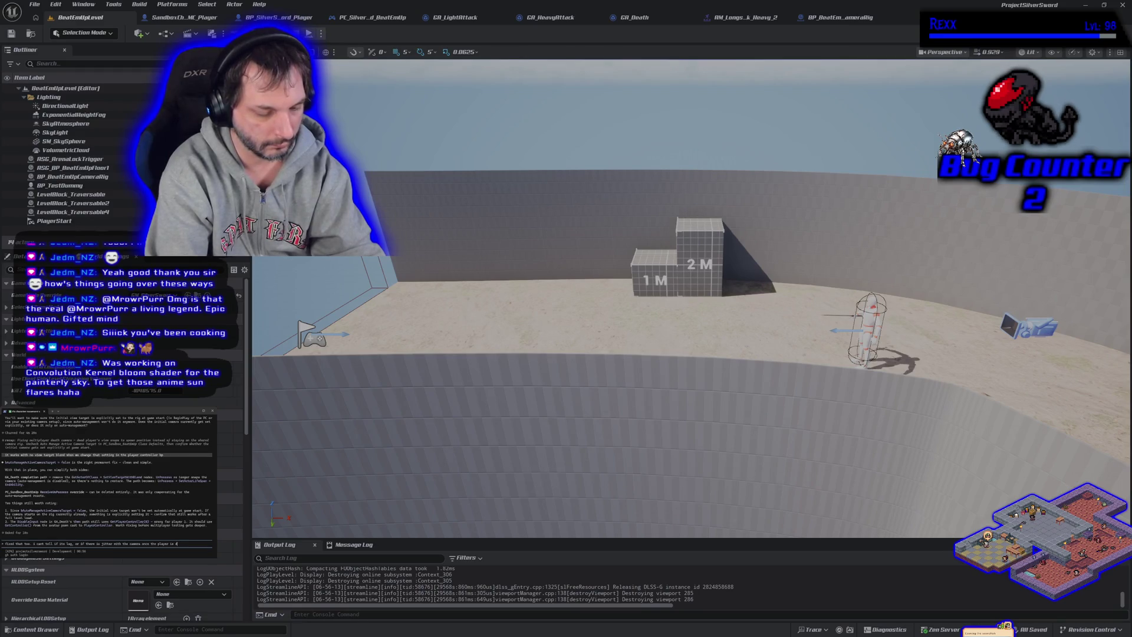
{"action": "type", "text": "estroyed"}
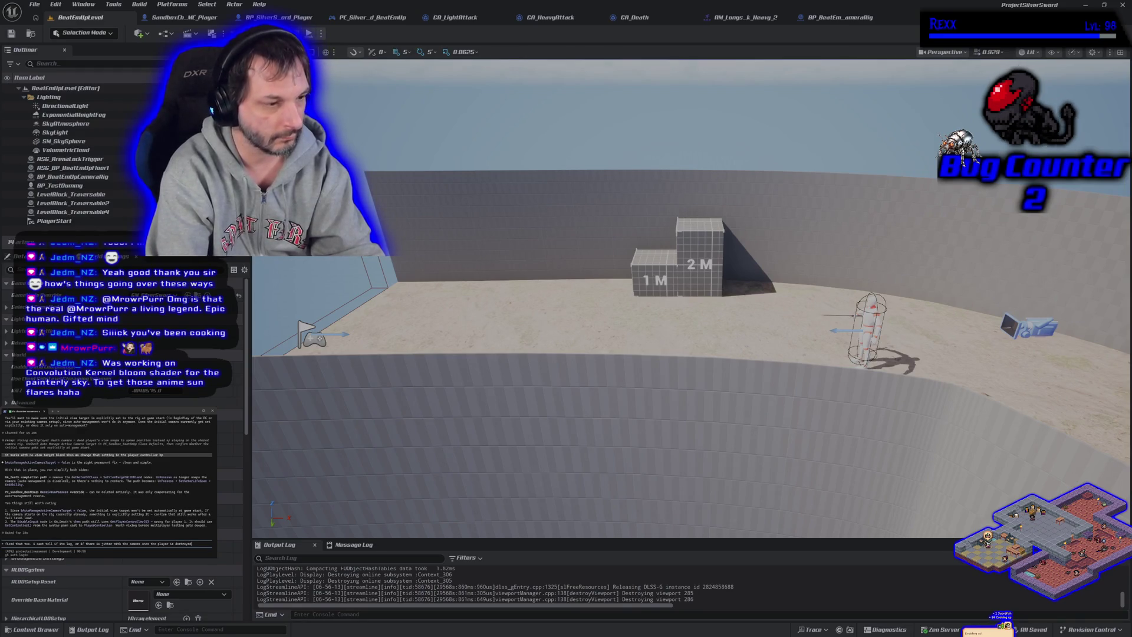
{"action": "key", "text": "Return"}
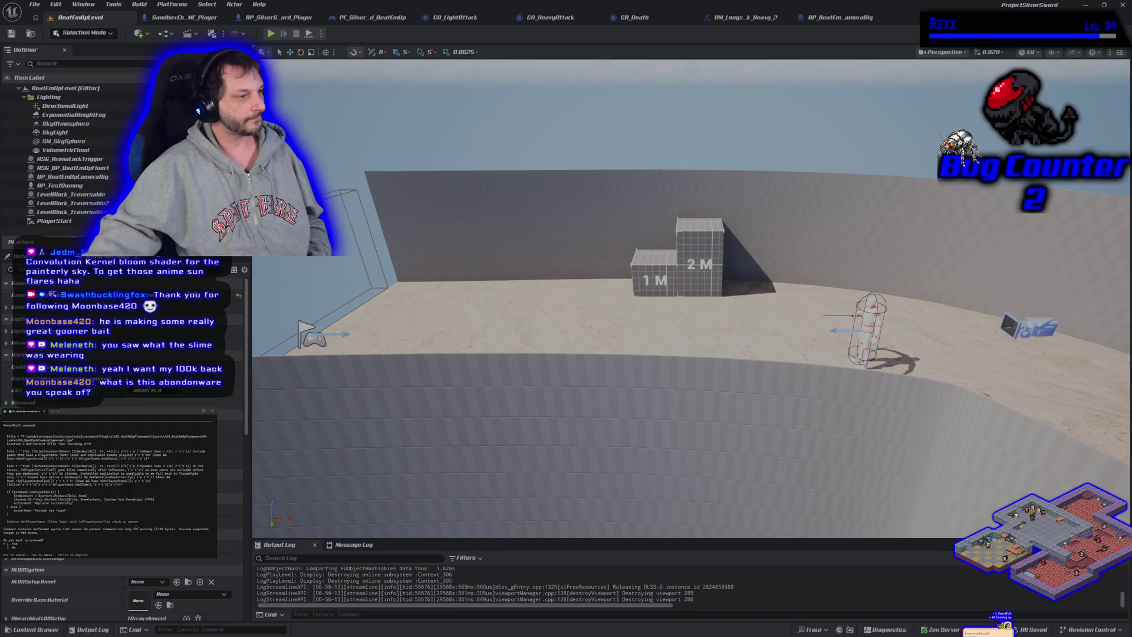
{"action": "scroll", "coordinate": [109, 484], "scroll_direction": "up", "scroll_amount": 2}
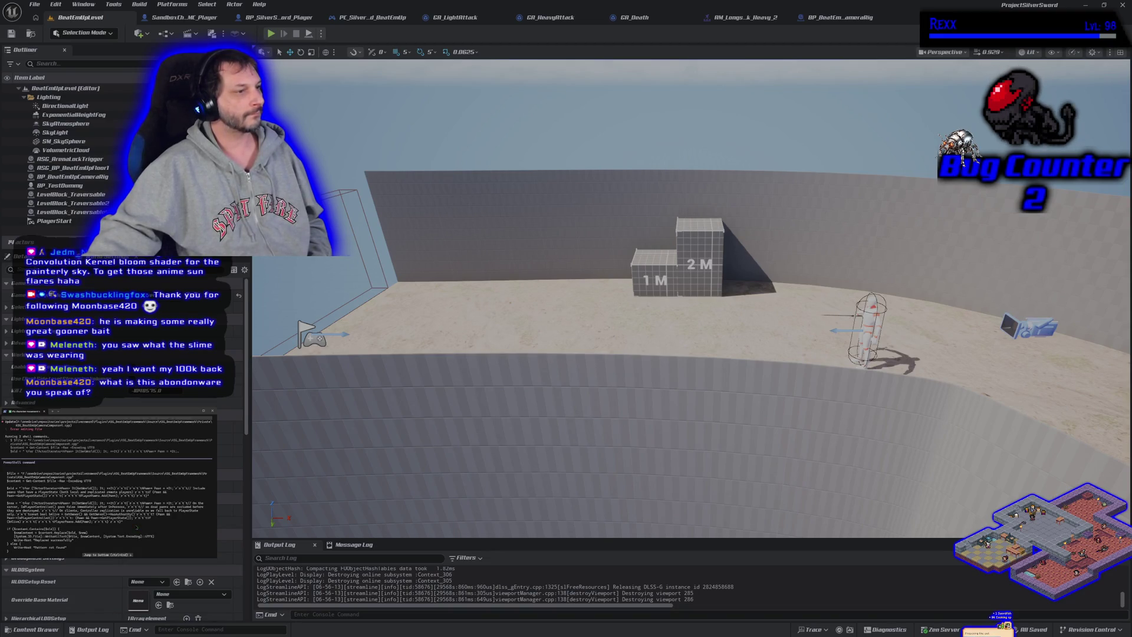
{"action": "scroll", "coordinate": [136, 527], "scroll_direction": "down", "scroll_amount": 1}
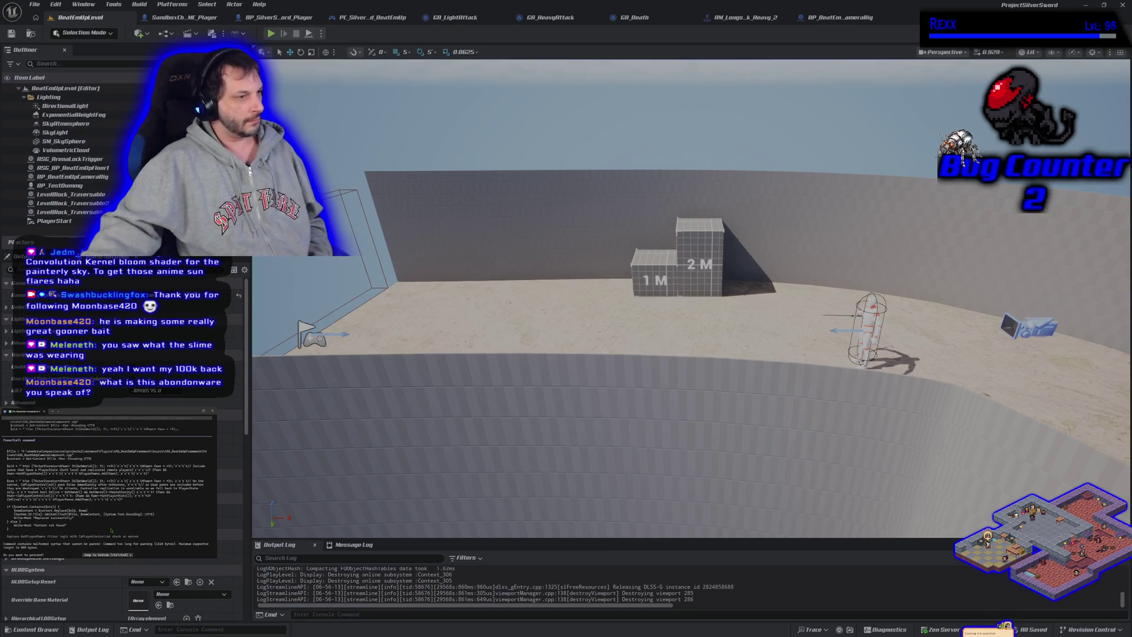
{"action": "scroll", "coordinate": [111, 530], "scroll_direction": "up", "scroll_amount": 4}
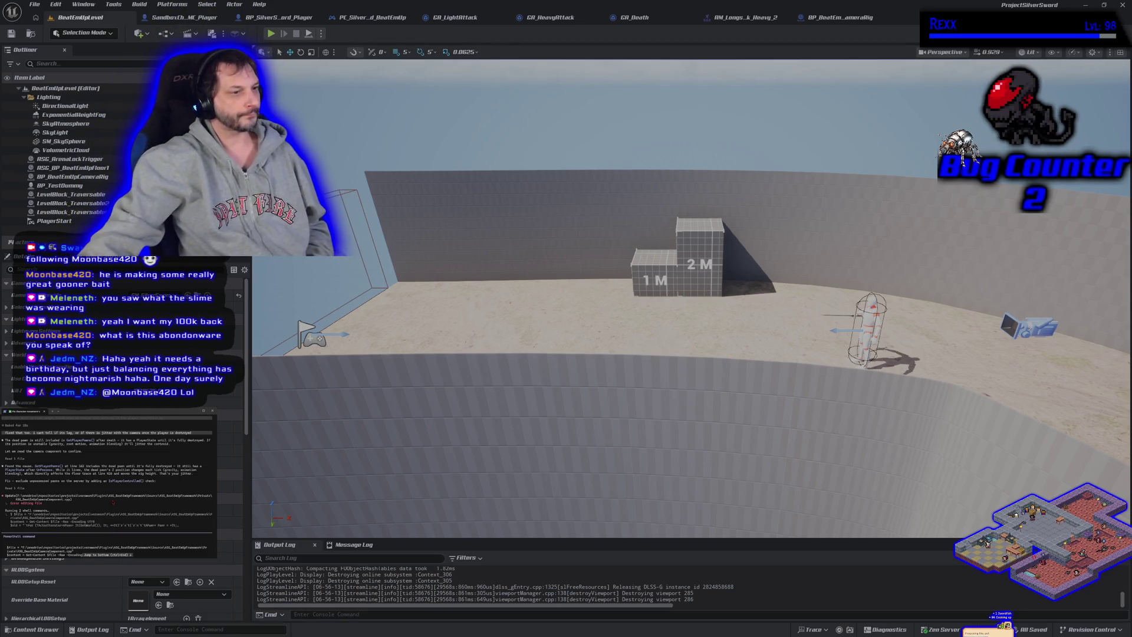
{"action": "scroll", "coordinate": [113, 502], "scroll_direction": "down", "scroll_amount": 3}
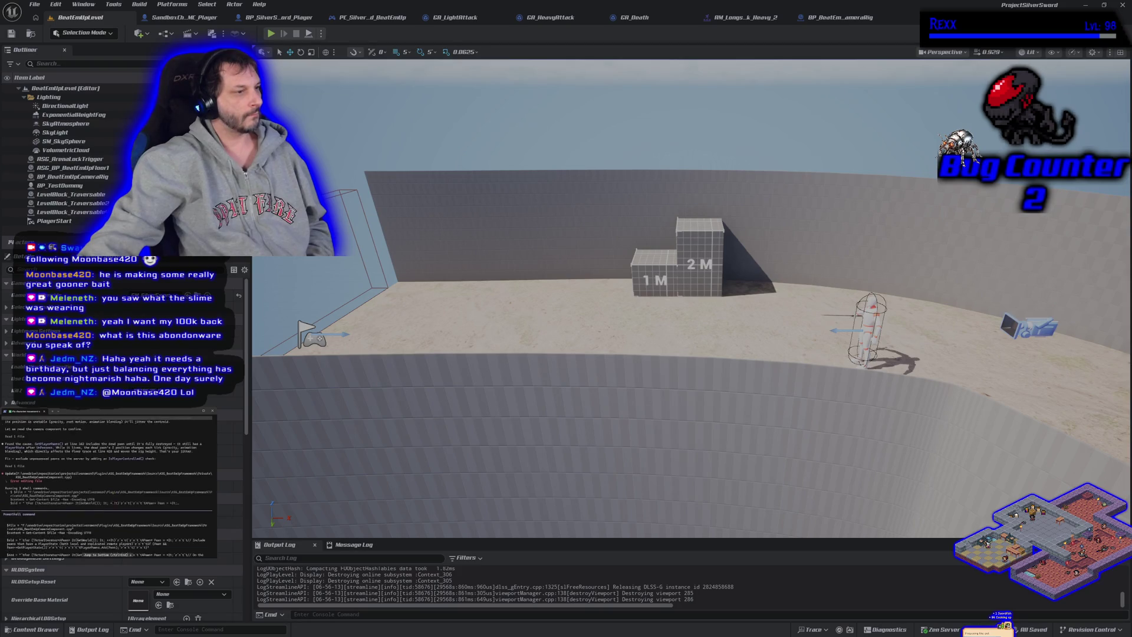
{"action": "scroll", "coordinate": [113, 503], "scroll_direction": "down", "scroll_amount": 3}
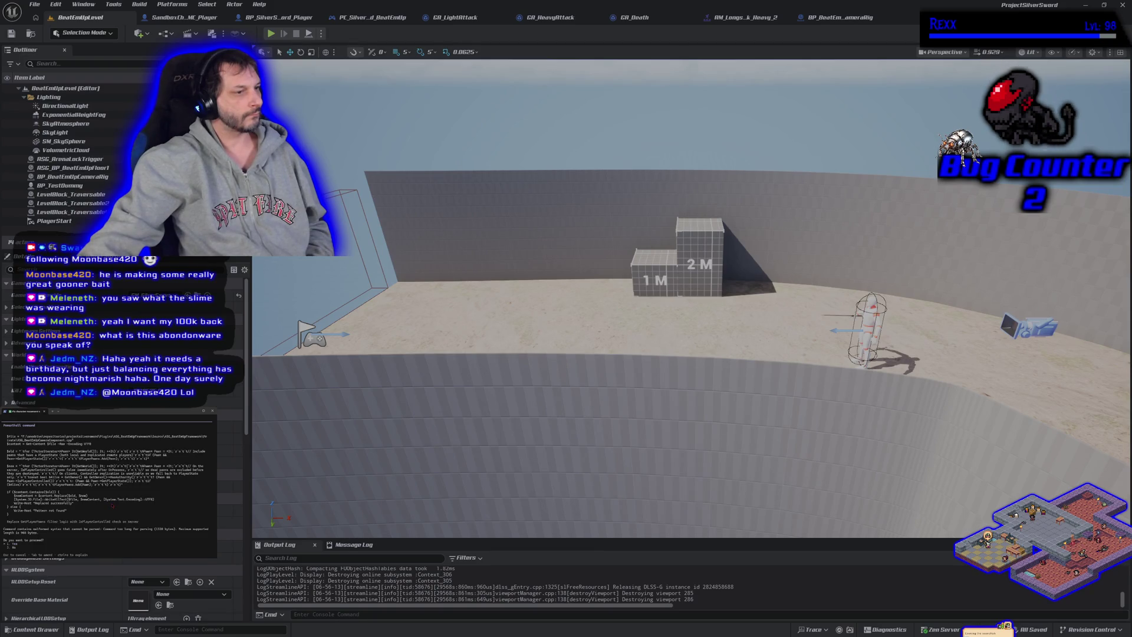
{"action": "scroll", "coordinate": [107, 486], "scroll_direction": "up", "scroll_amount": 3}
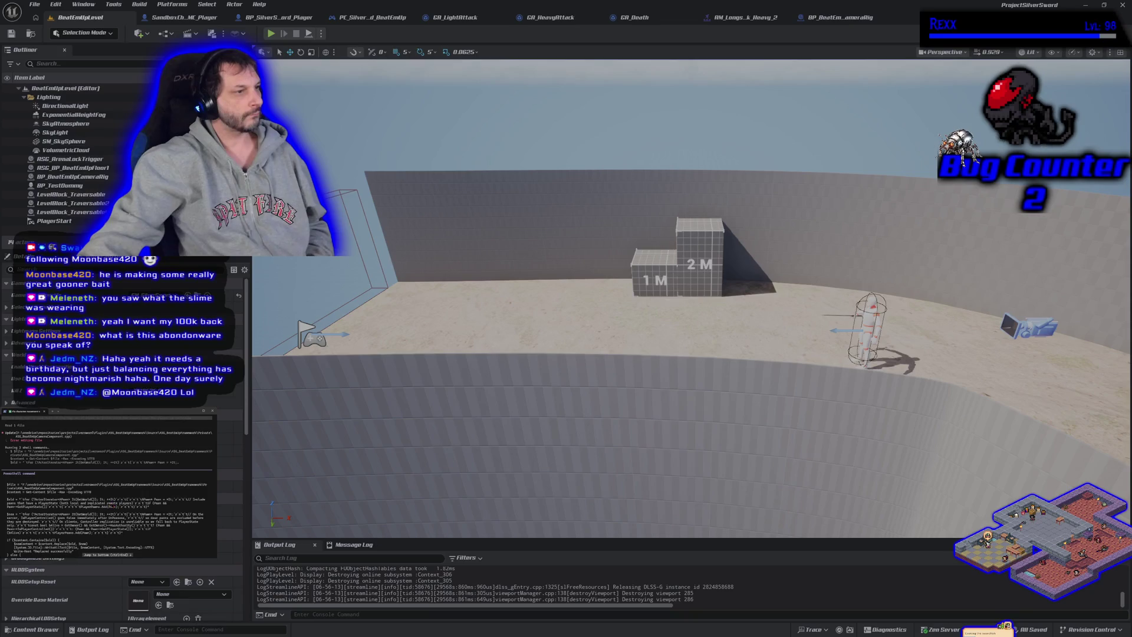
{"action": "scroll", "coordinate": [106, 488], "scroll_direction": "down", "scroll_amount": 3}
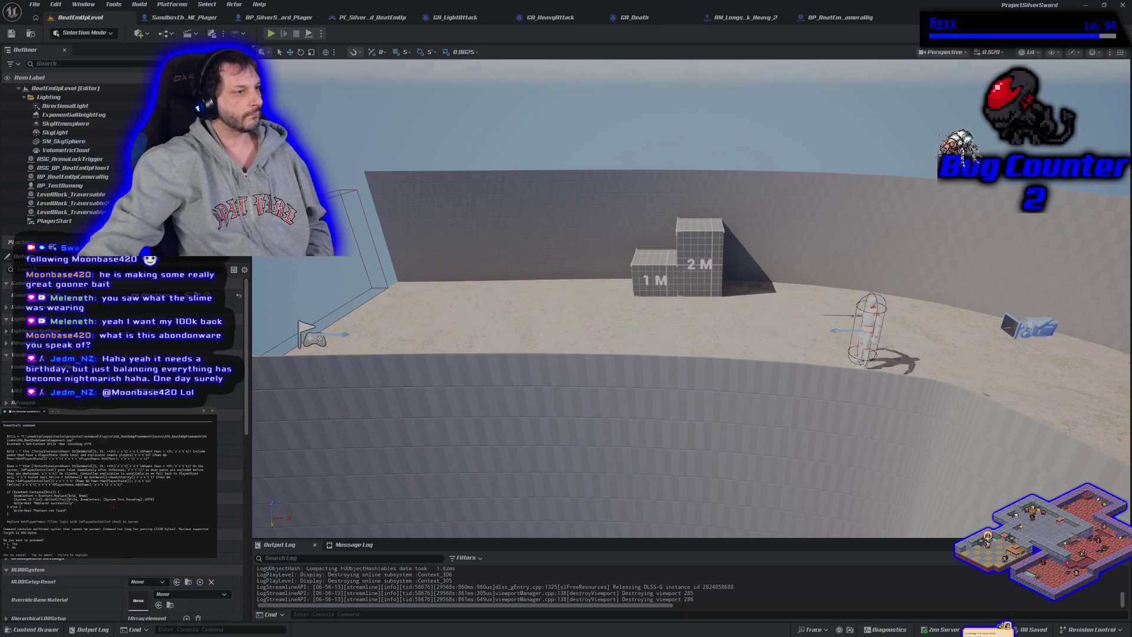
{"action": "left_click", "coordinate": [1123, 5]}
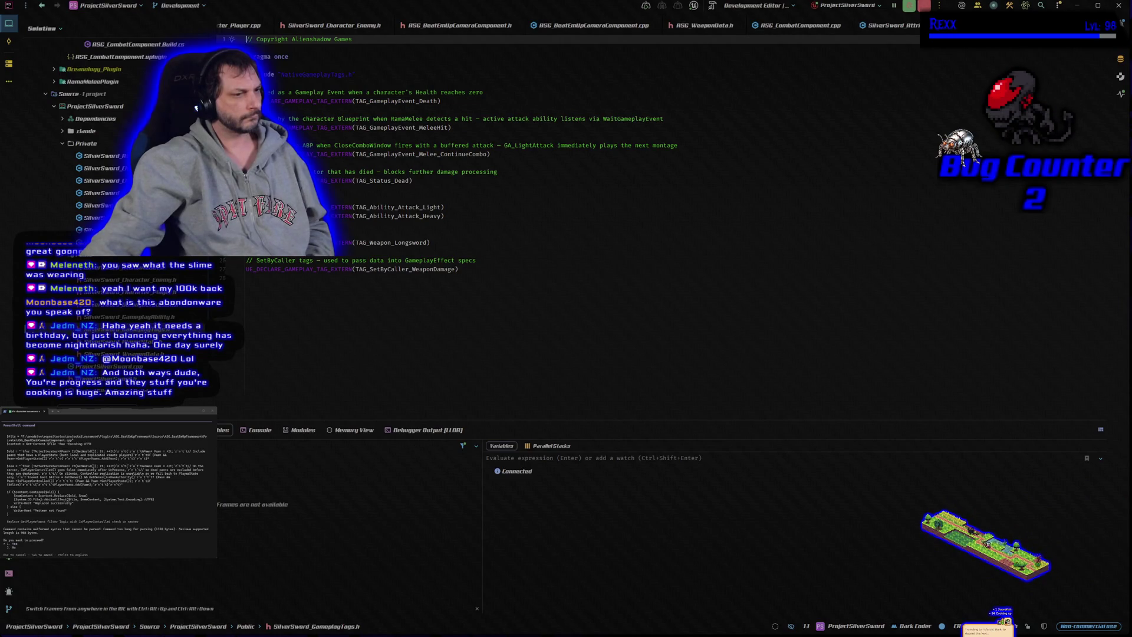
Close the JetBrains Rider IDE after a brief scroll through its window
{"action": "scroll", "coordinate": [106, 489], "scroll_direction": "up", "scroll_amount": 5}
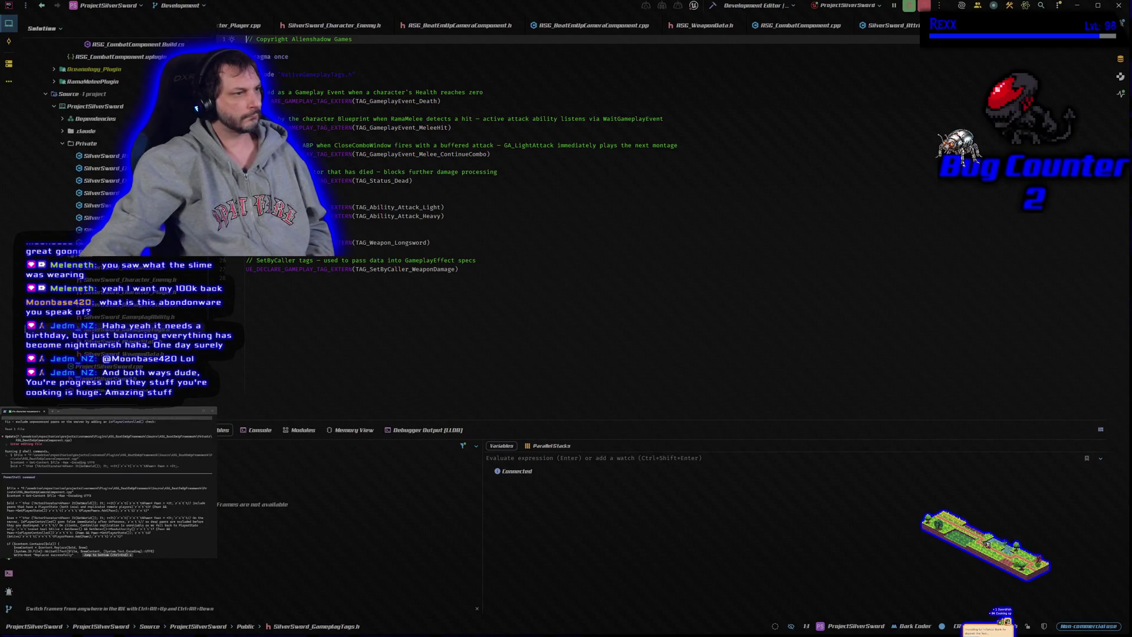
{"action": "scroll", "coordinate": [106, 488], "scroll_direction": "down", "scroll_amount": 5}
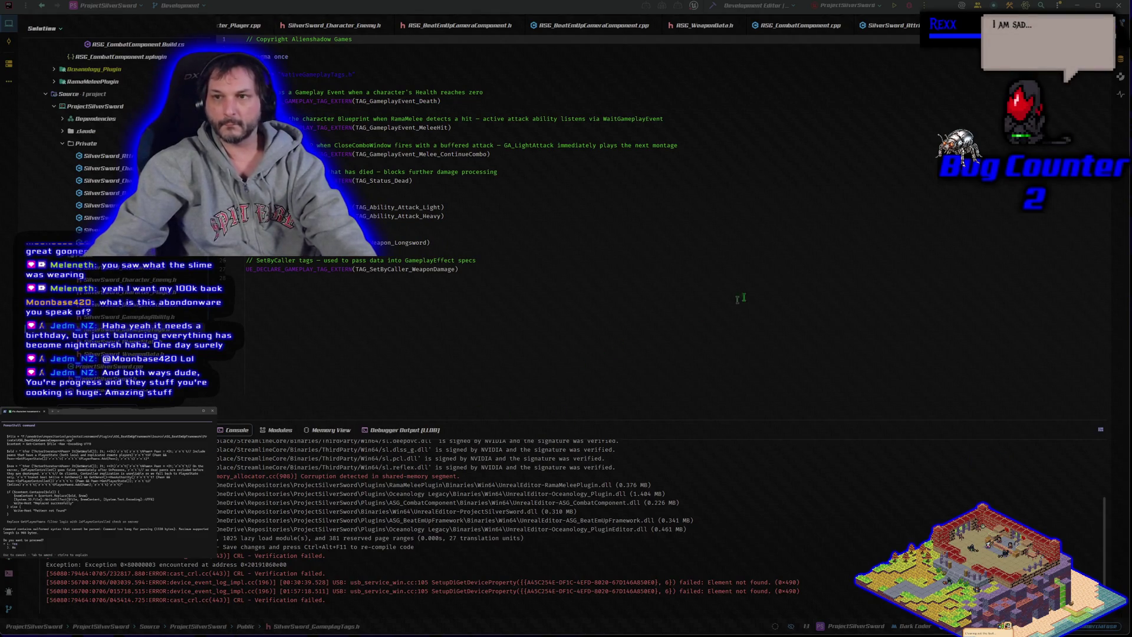
{"action": "left_click", "coordinate": [1118, 6]}
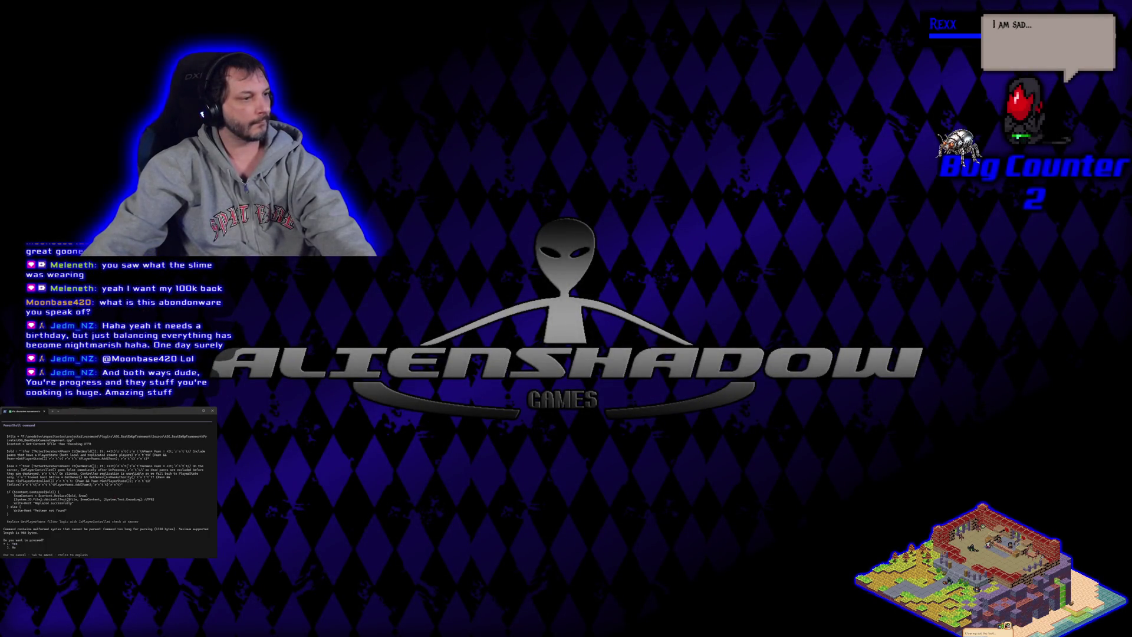
Approve the proposed PowerShell command in Claude Code
{"action": "key", "text": "Return"}
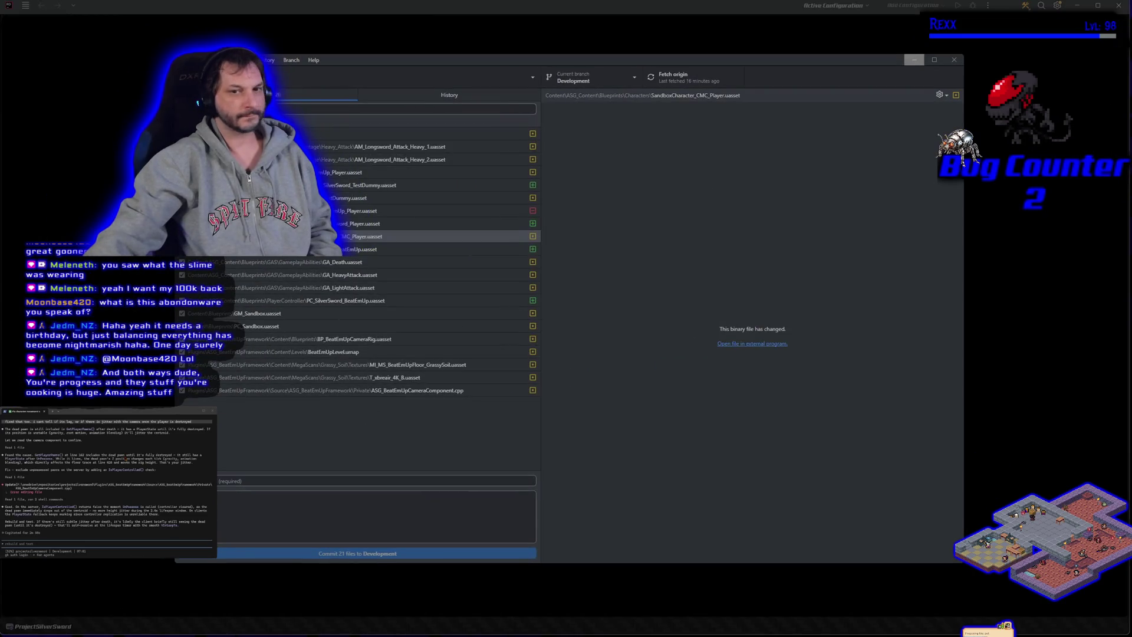
Minimize GitHub Desktop to return to Rider and build the editor target
{"action": "left_click", "coordinate": [914, 60]}
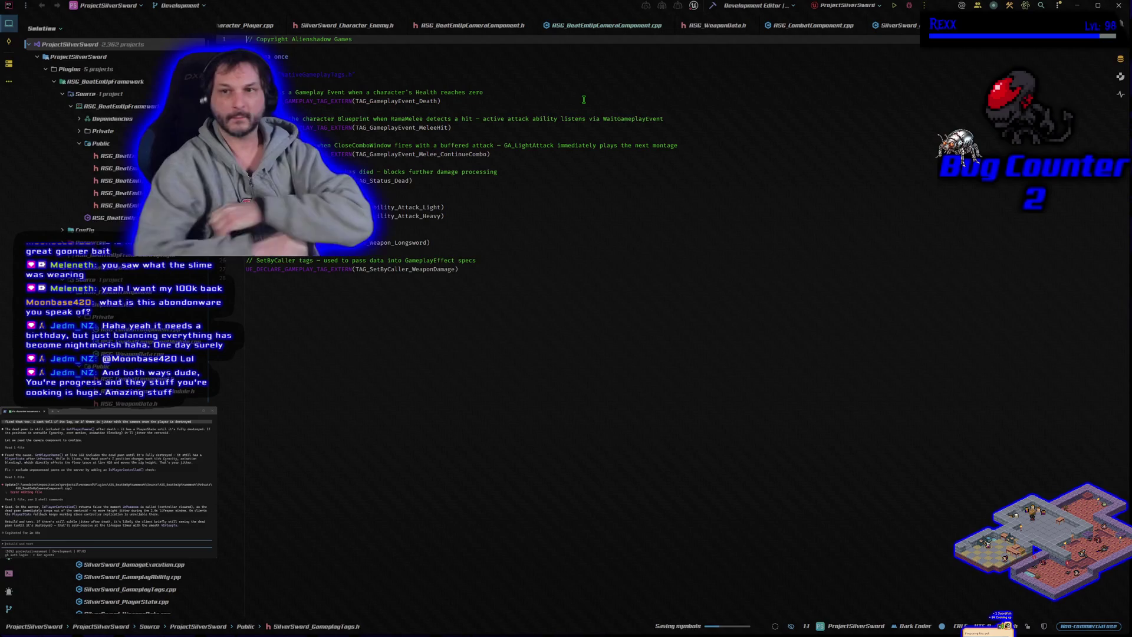
{"action": "left_click", "coordinate": [712, 7]}
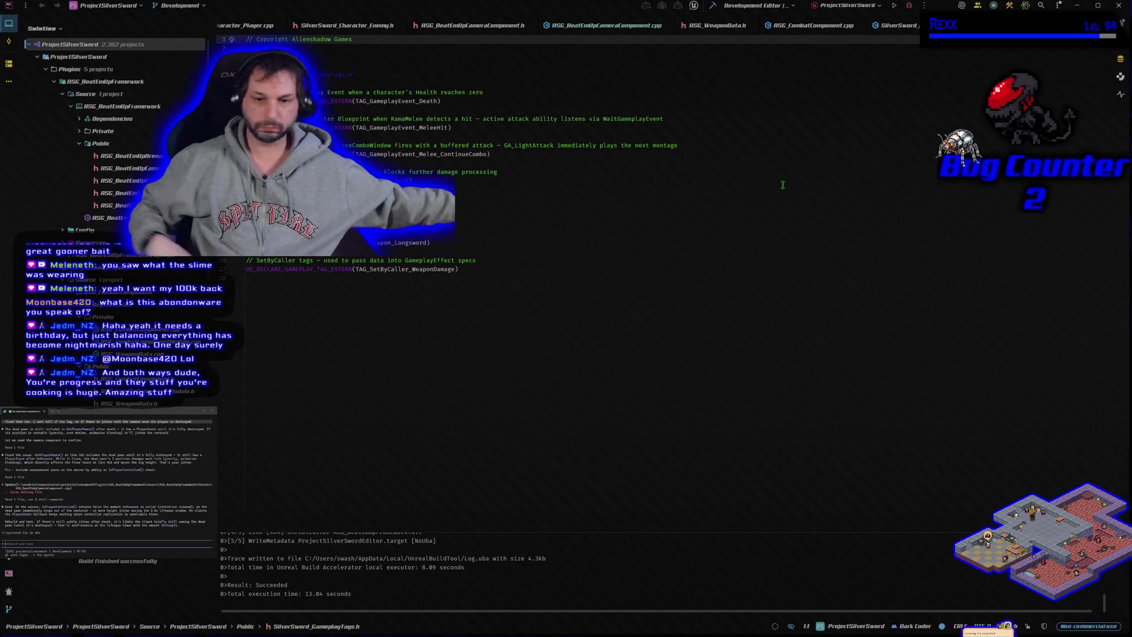
Launch the Unreal Editor from Rider with the debugger attached
{"action": "left_click", "coordinate": [909, 6]}
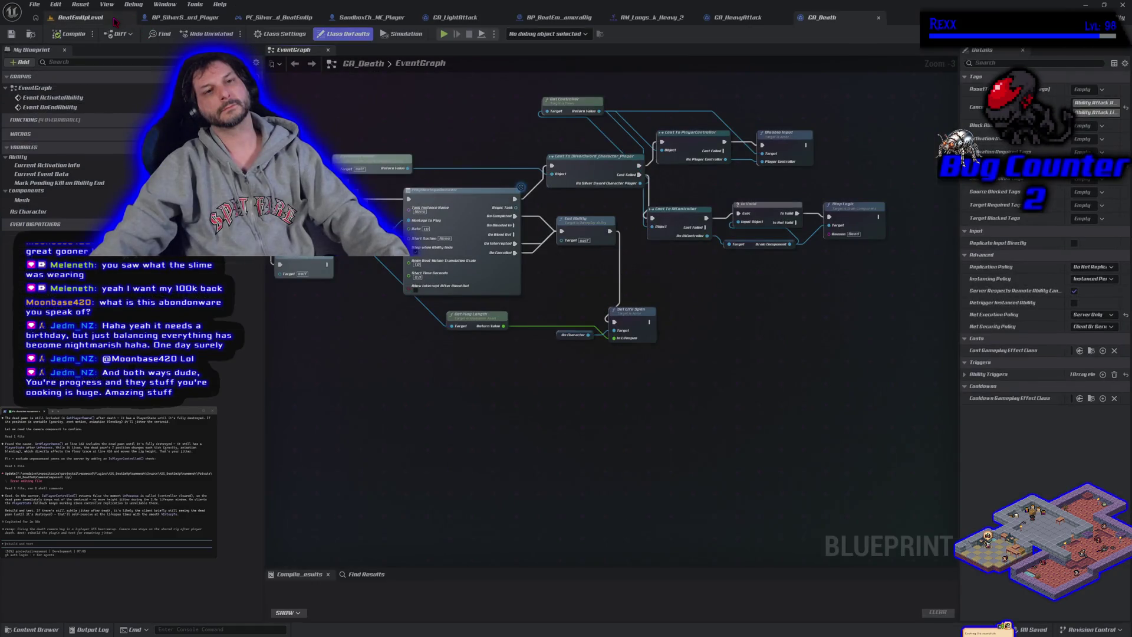
Switch to the BeatEmUpLevel map and run a brief multiplayer PIE session
{"action": "left_click", "coordinate": [116, 19]}
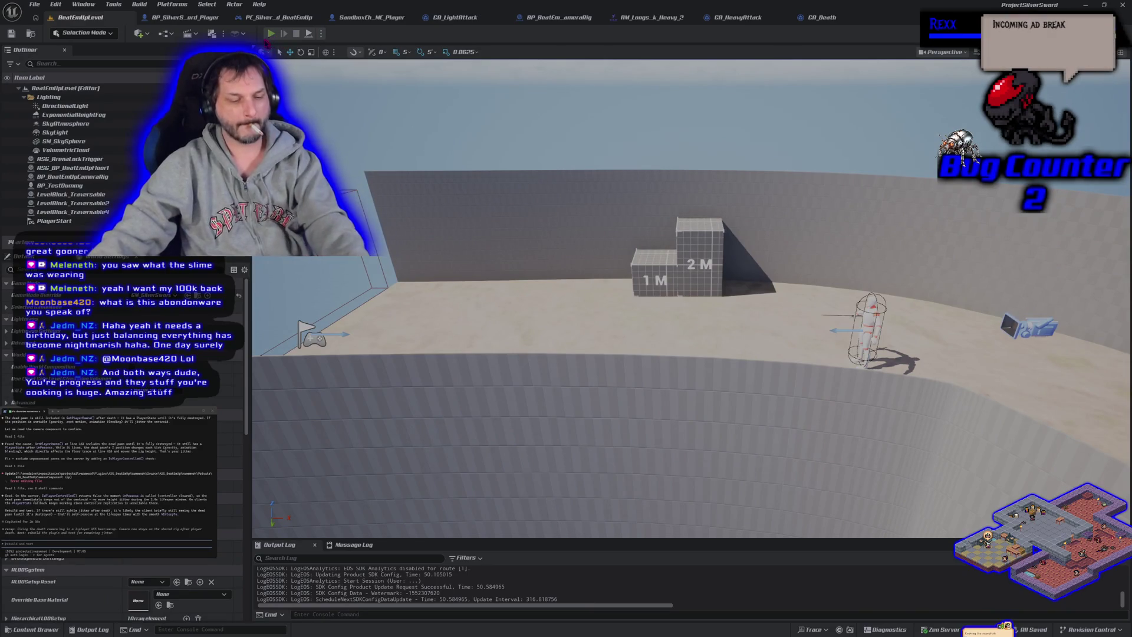
{"action": "left_click", "coordinate": [269, 35]}
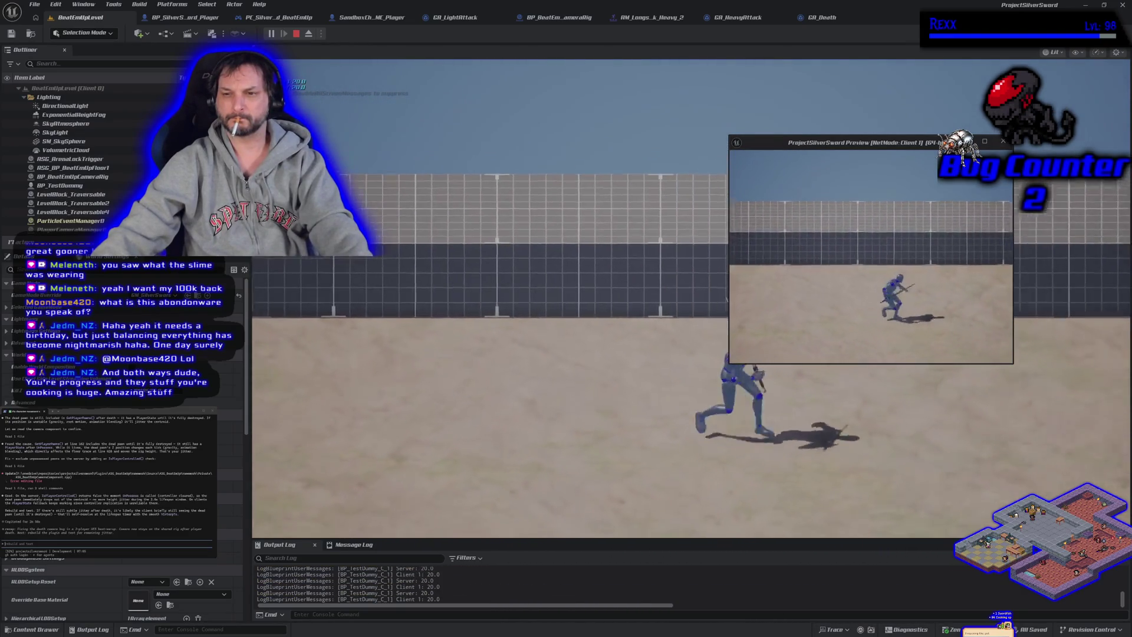
{"action": "key", "text": "Escape"}
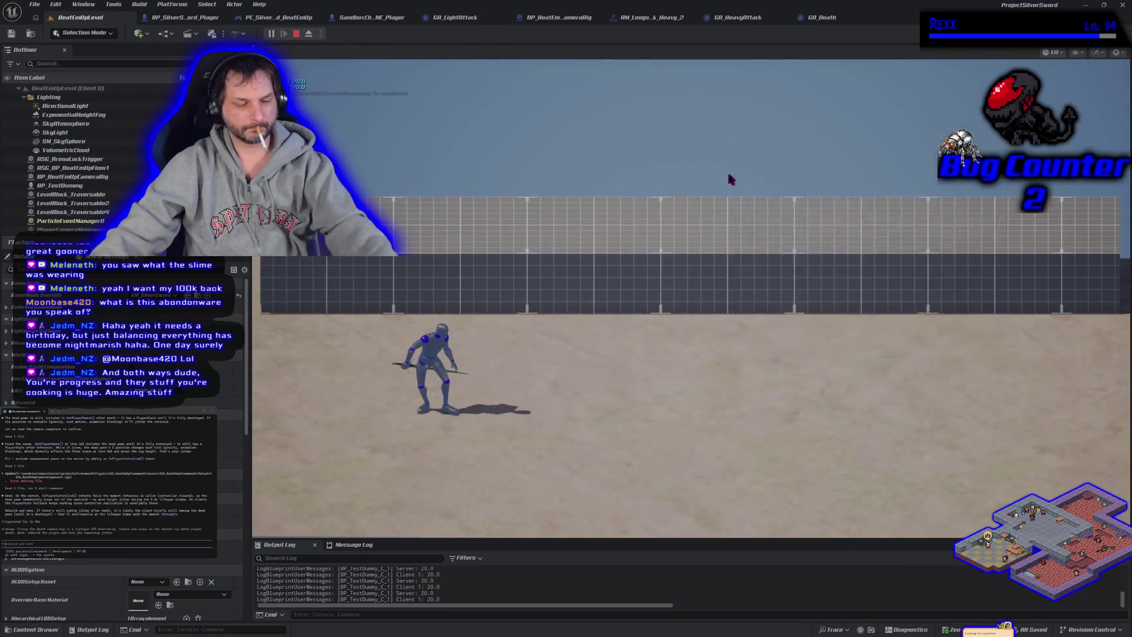
Replay multiplayer PIE, run the fighter around the arena with A, W and D to check camera follow, then stop
{"action": "key", "text": "alt+p"}
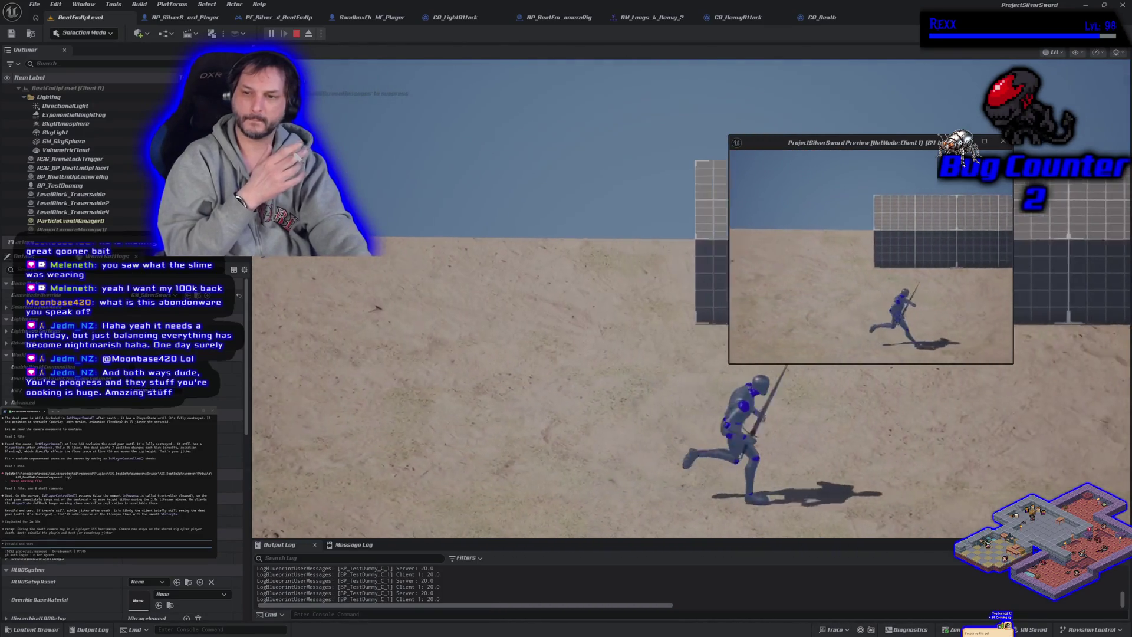
{"action": "left_click", "coordinate": [734, 338]}
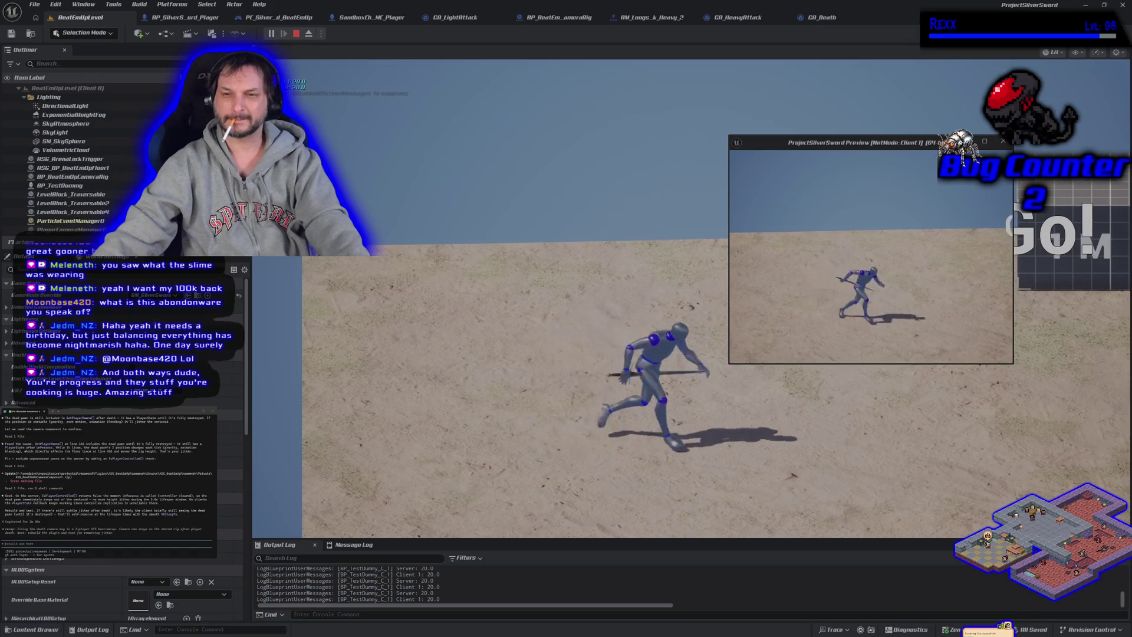
{"action": "key", "text": "a"}
{"action": "key", "text": "a"}
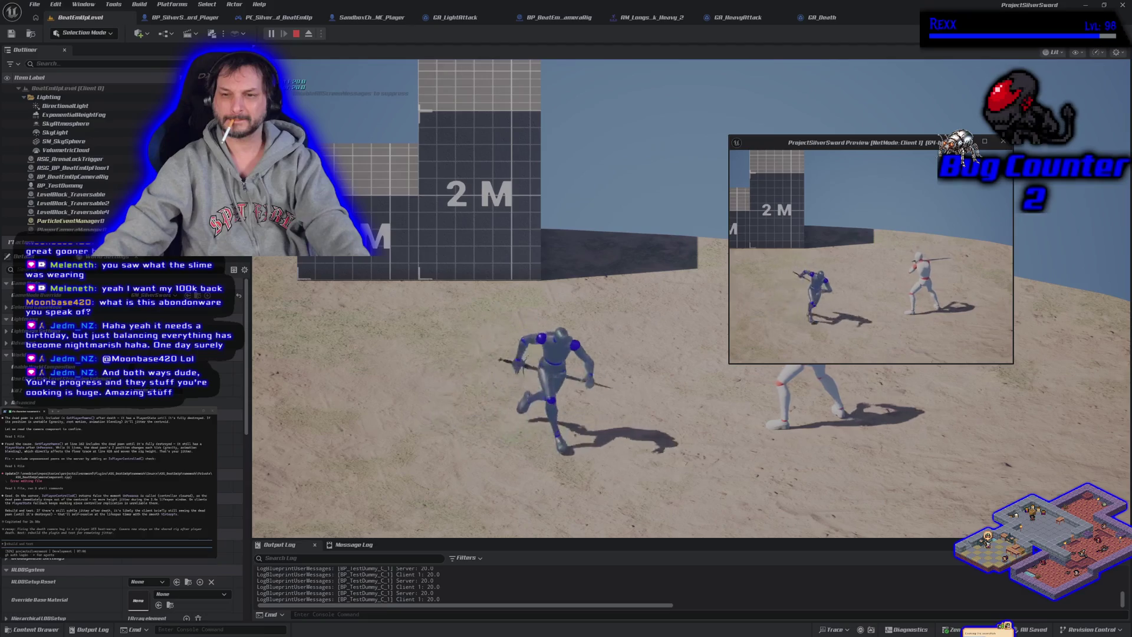
{"action": "key", "text": "w"}
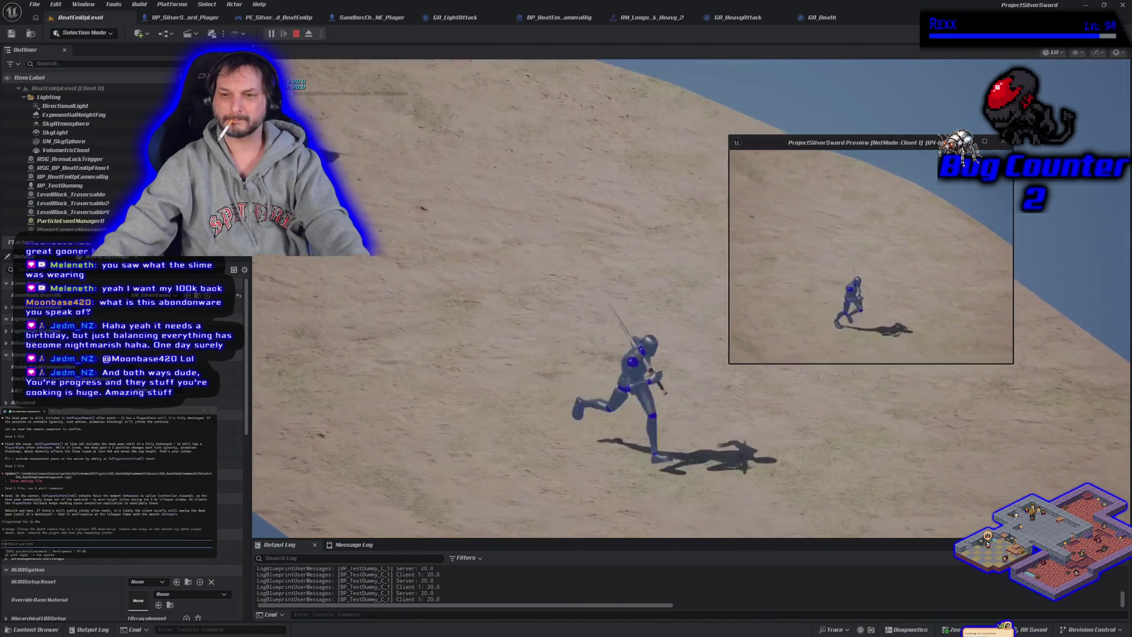
{"action": "key", "text": "w"}
{"action": "key", "text": "d"}
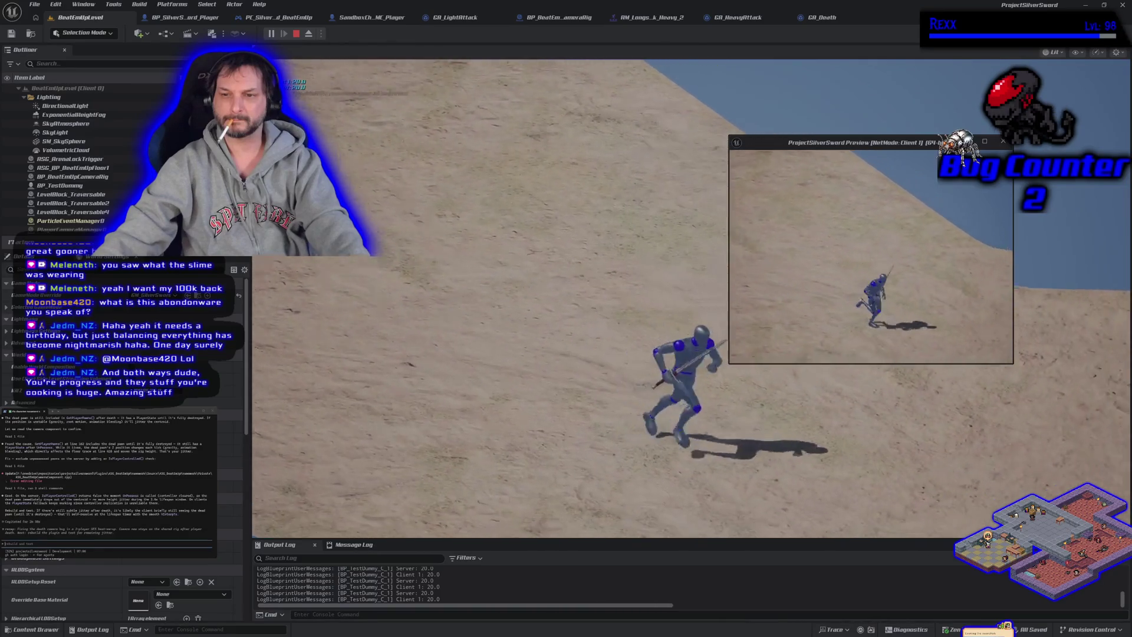
{"action": "key", "text": "w"}
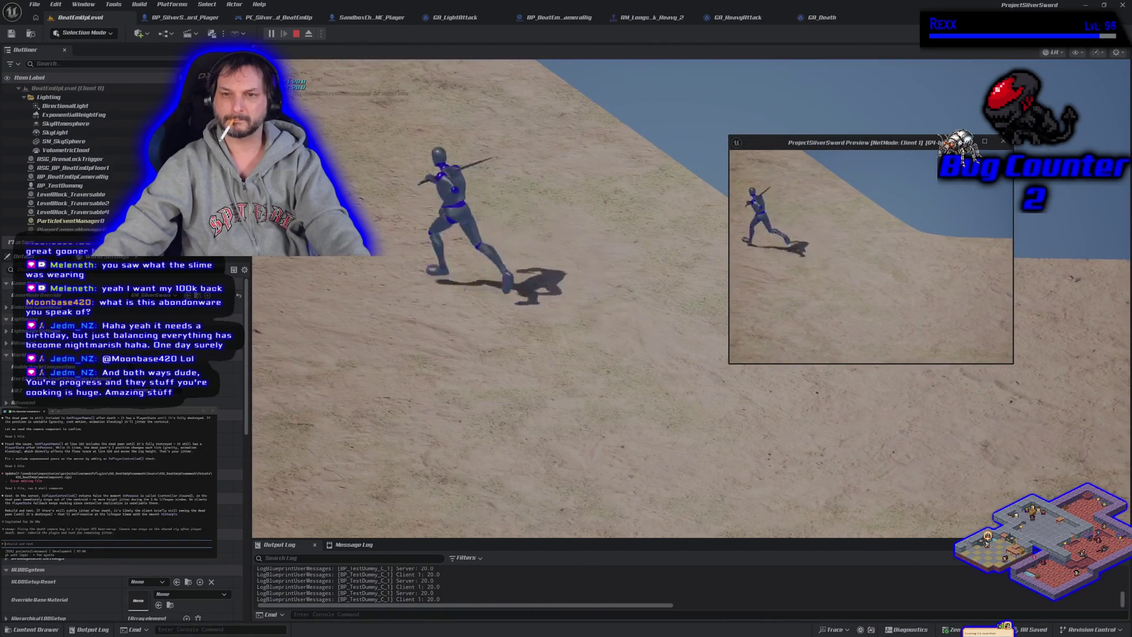
{"action": "key", "text": "Escape"}
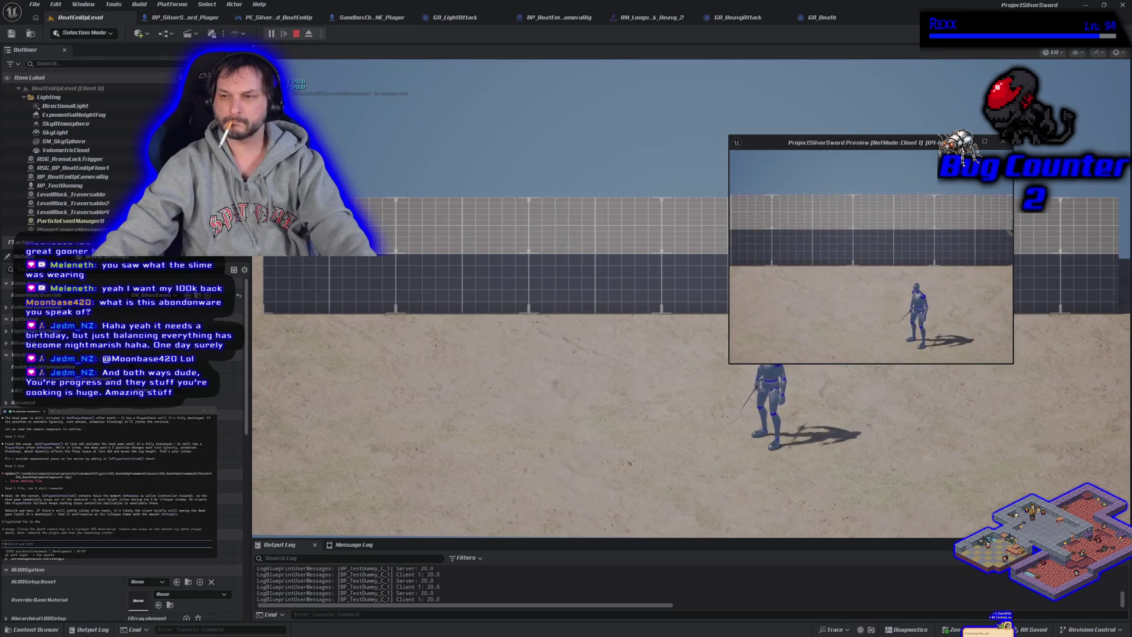
{"action": "key", "text": "Escape"}
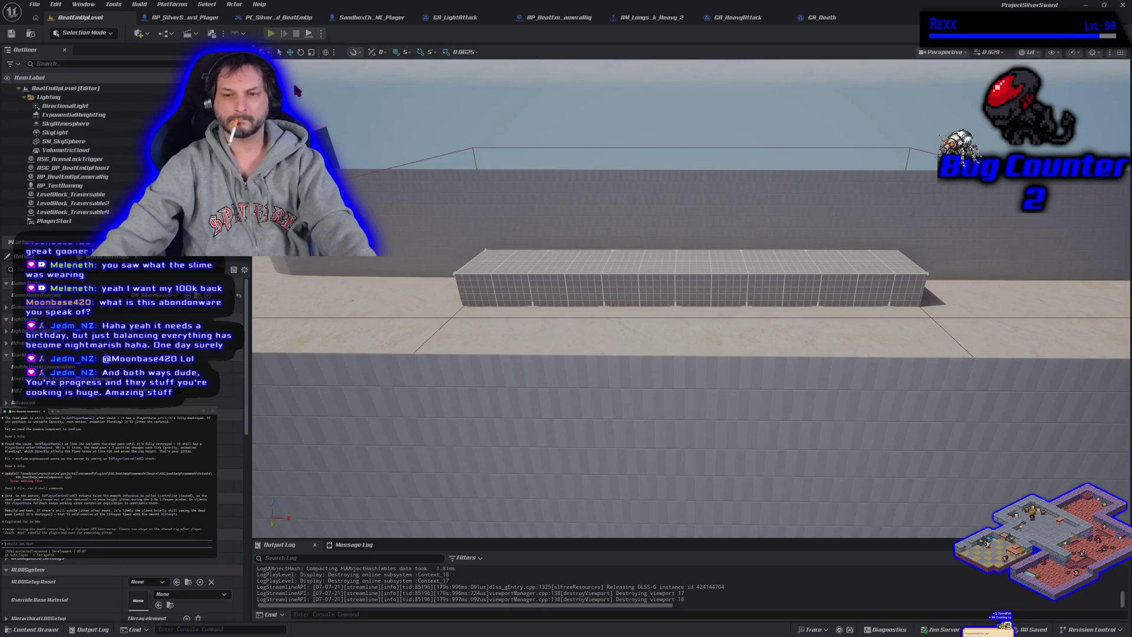
Run another multiplayer play session and stop it to return to the level editor
{"action": "key", "text": "alt+p"}
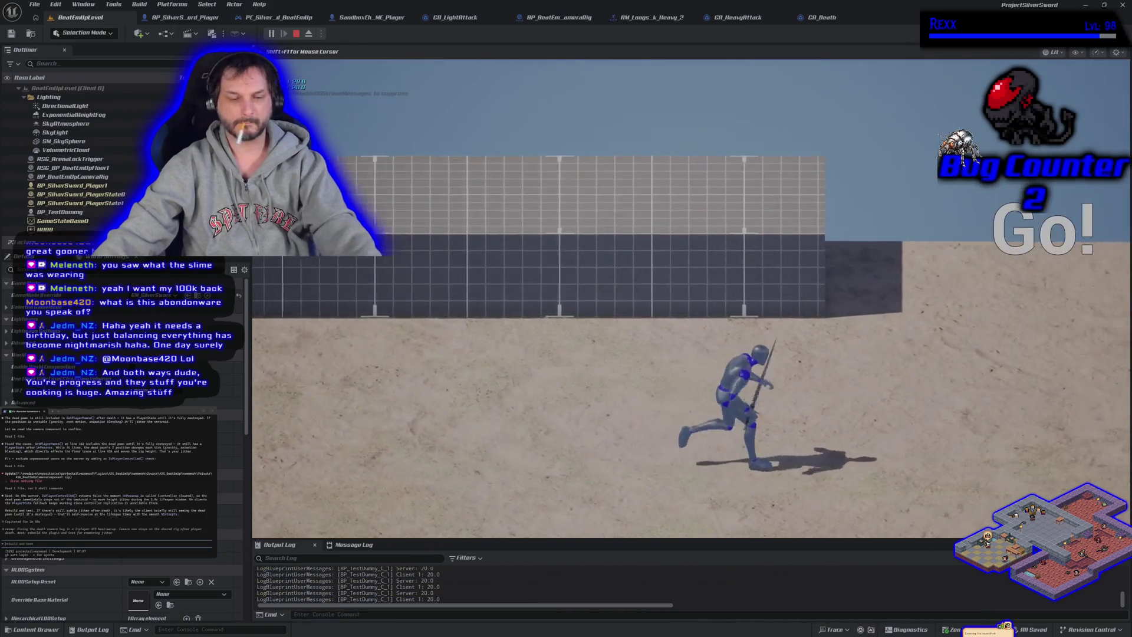
{"action": "key", "text": "Escape"}
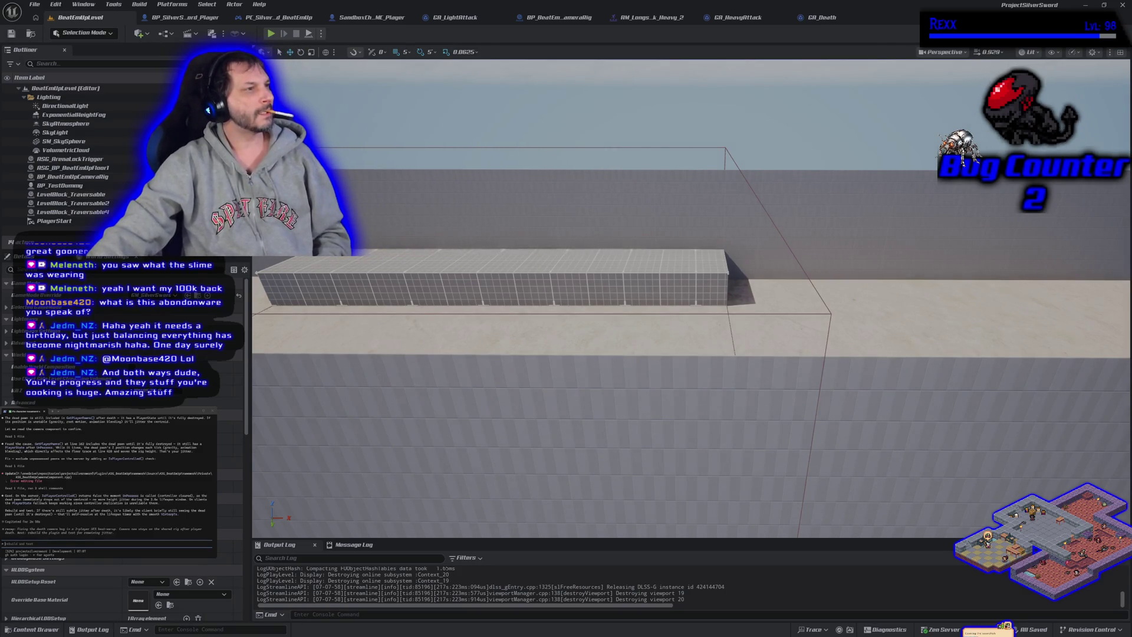
{"action": "left_click", "coordinate": [270, 35]}
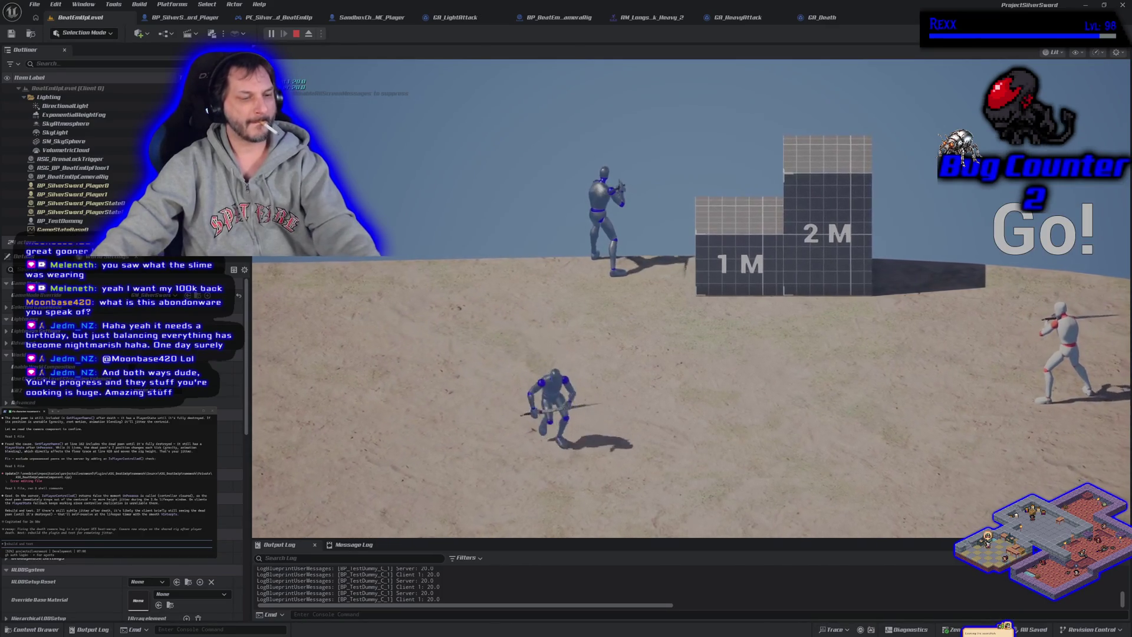
{"action": "key", "text": "Escape"}
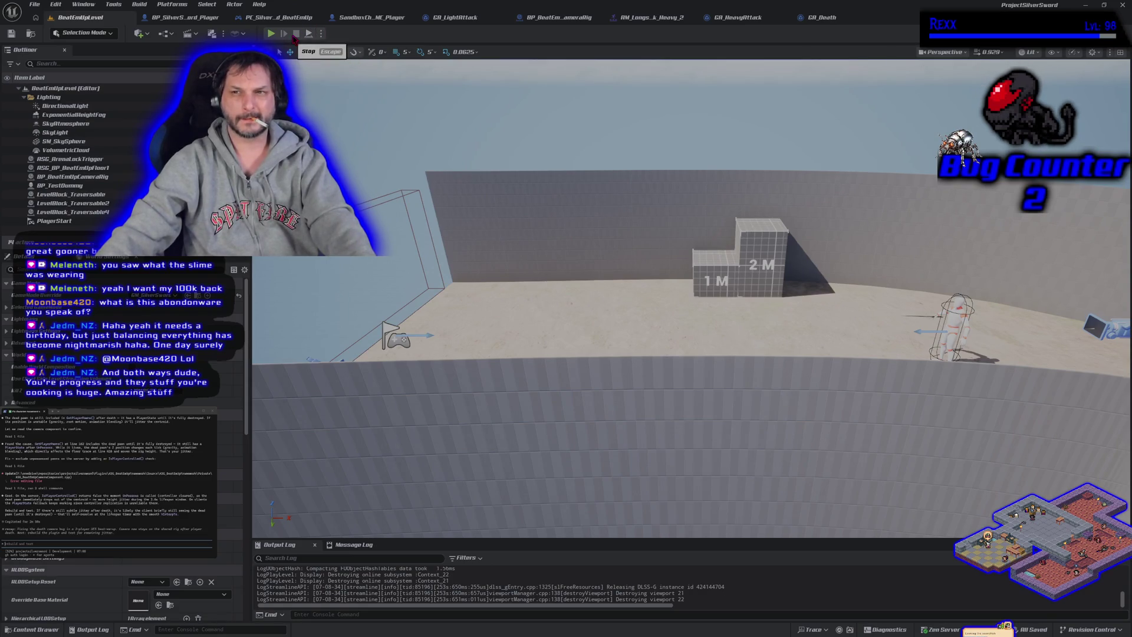
{"action": "left_click", "coordinate": [271, 34]}
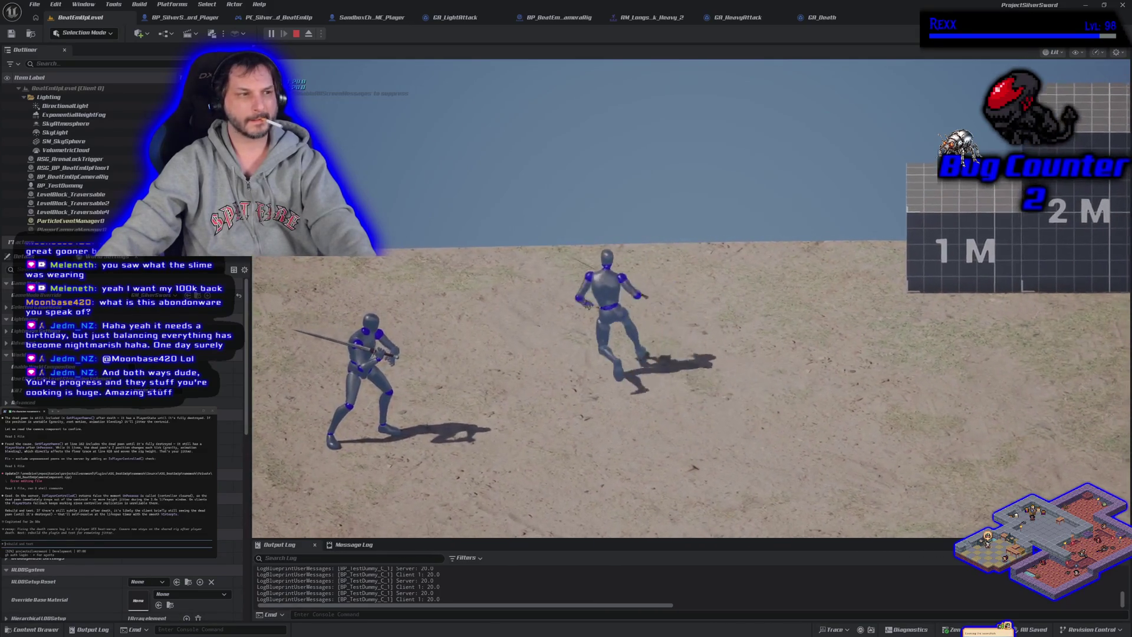
{"action": "key", "text": "Escape"}
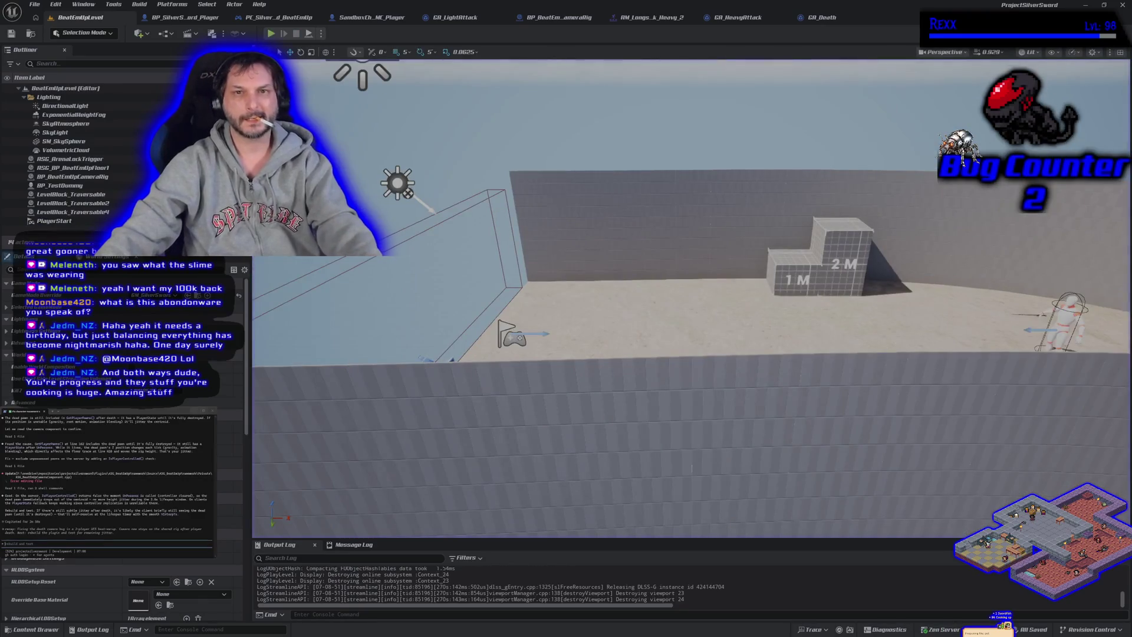
{"action": "left_click", "coordinate": [322, 35]}
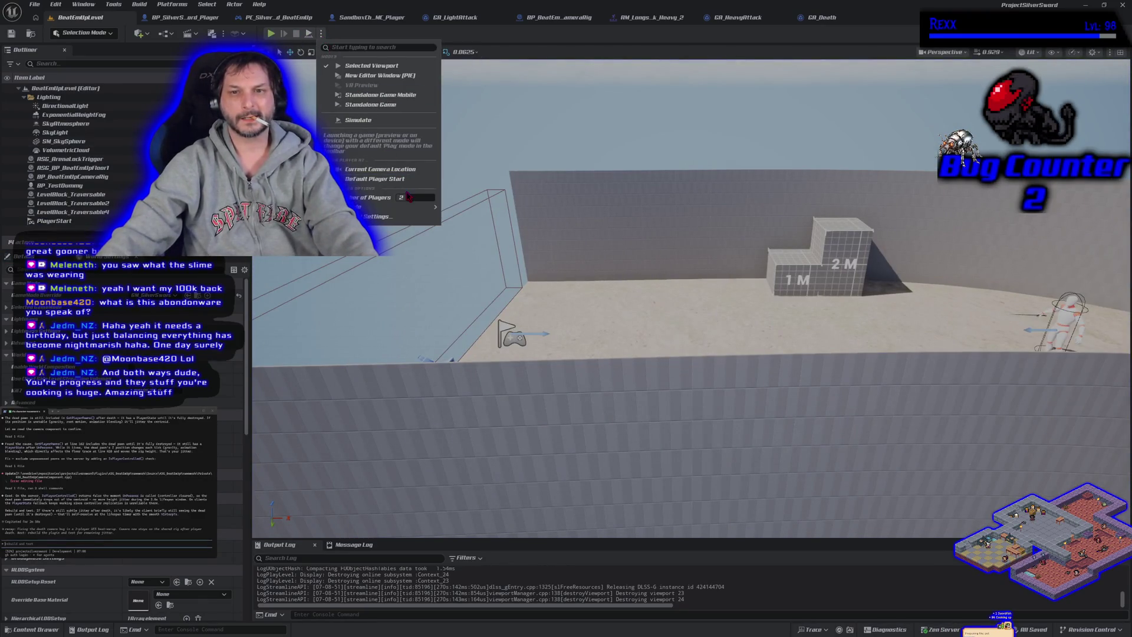
{"action": "left_click", "coordinate": [270, 38]}
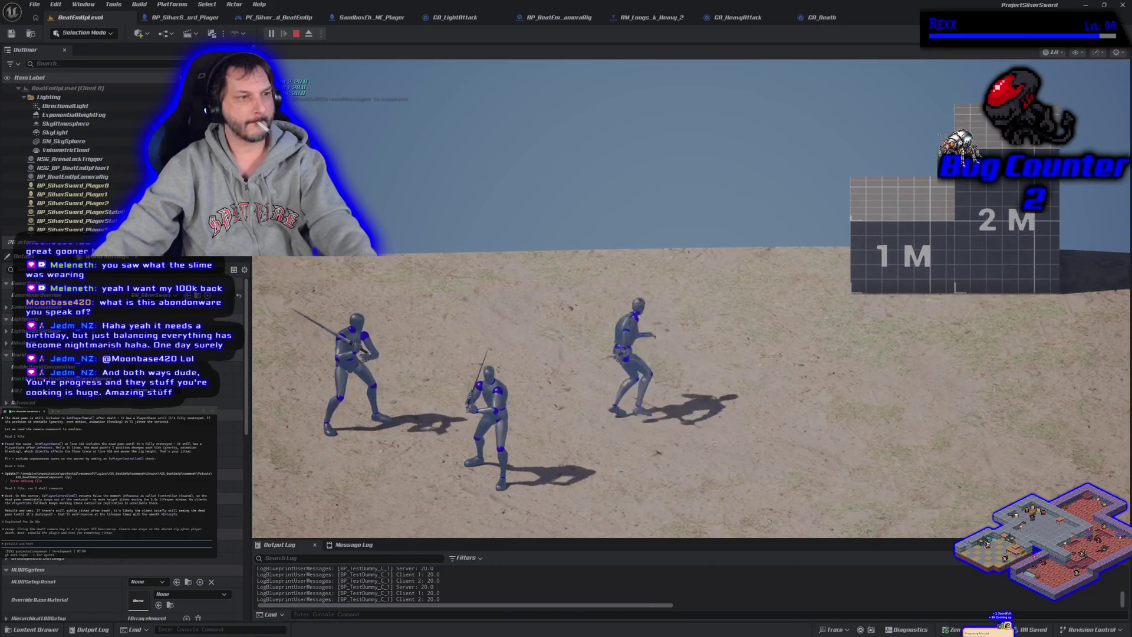
{"action": "key", "text": "Escape"}
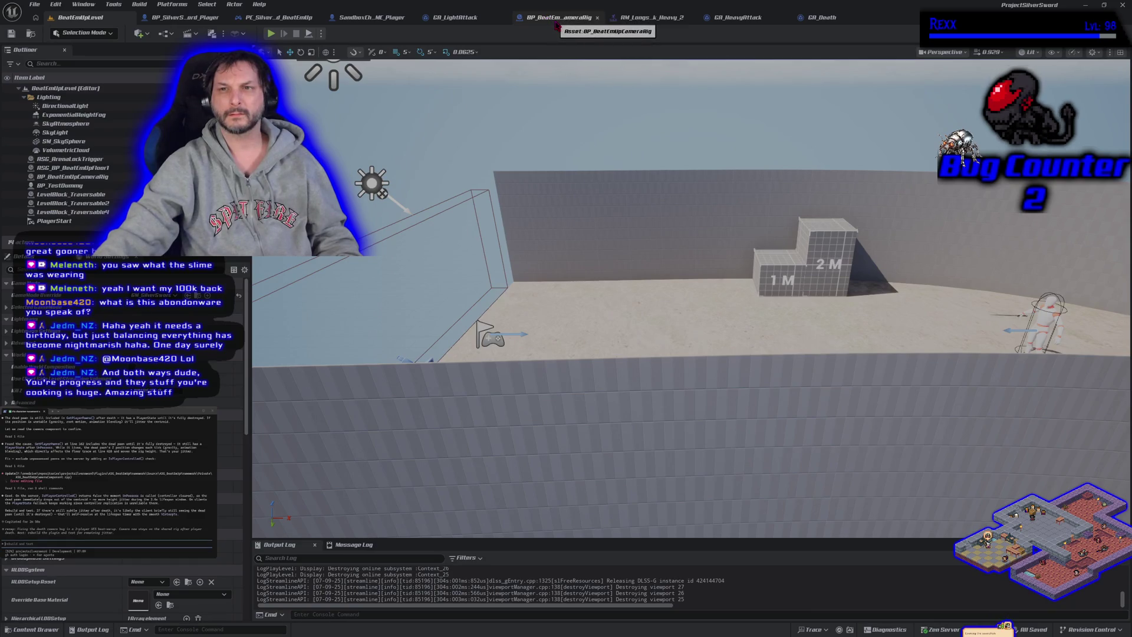
{"action": "left_click", "coordinate": [556, 24]}
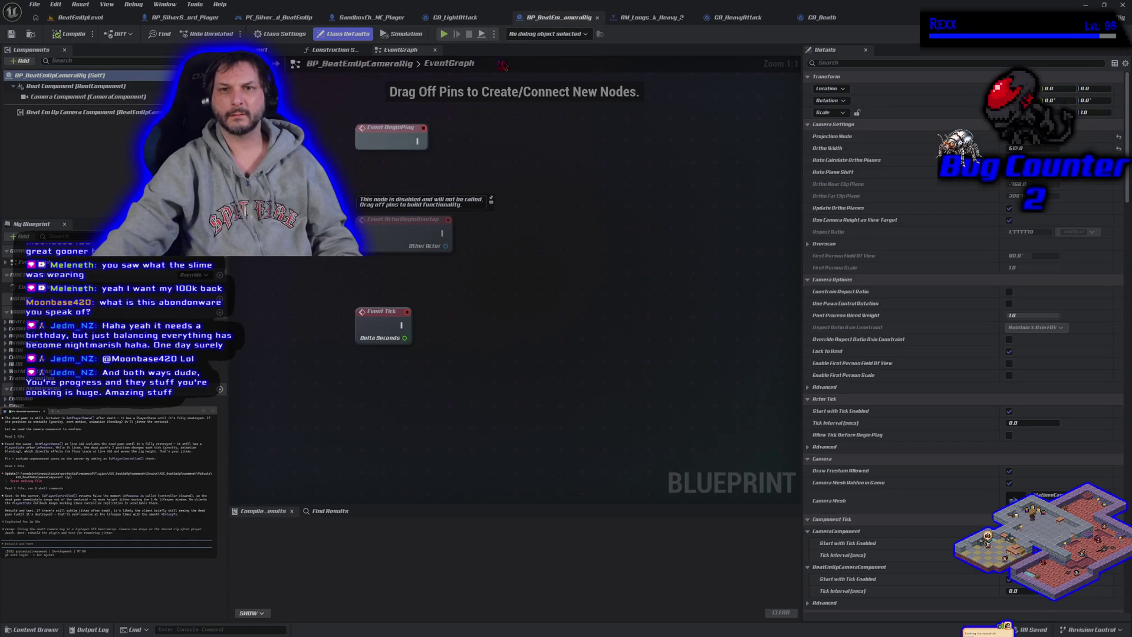
{"action": "left_click", "coordinate": [94, 19]}
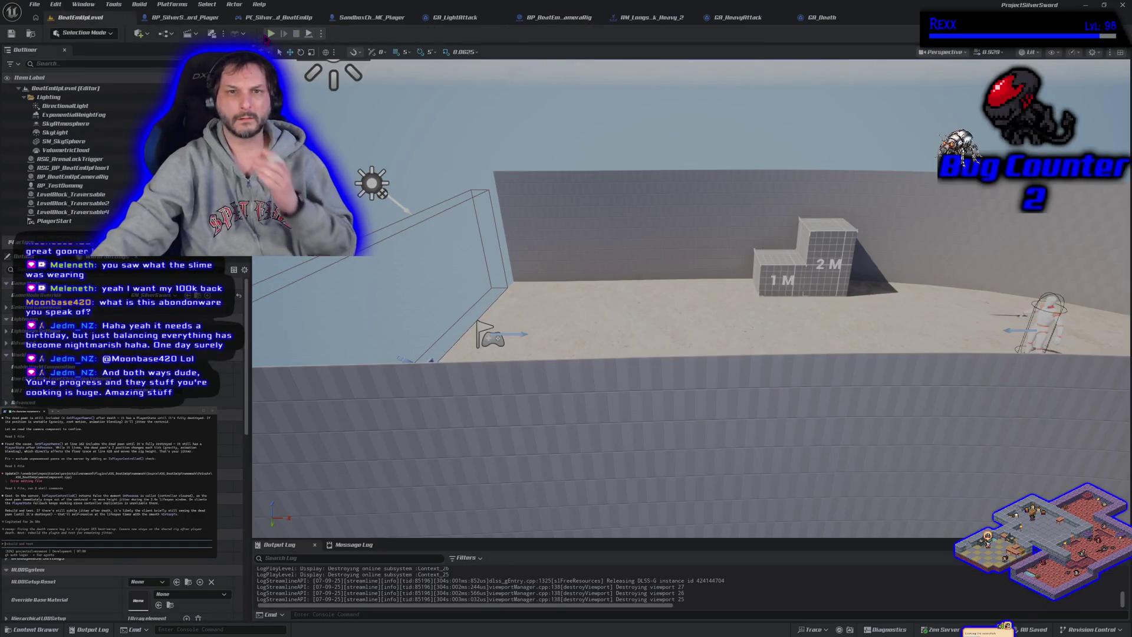
{"action": "key", "text": "alt+p"}
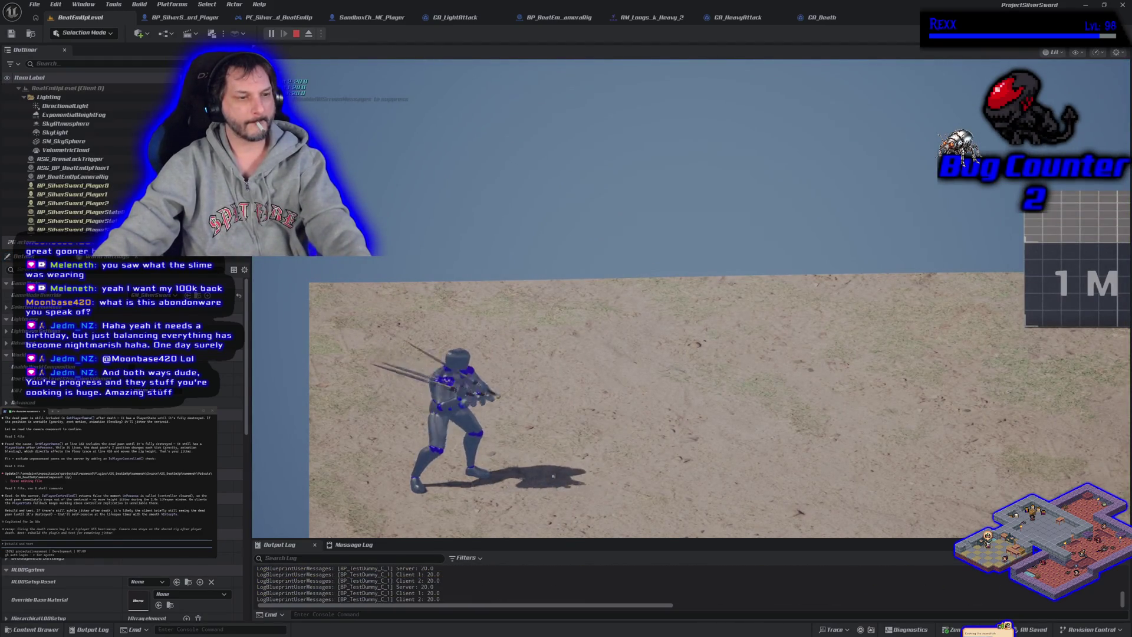
{"action": "key", "text": "Escape"}
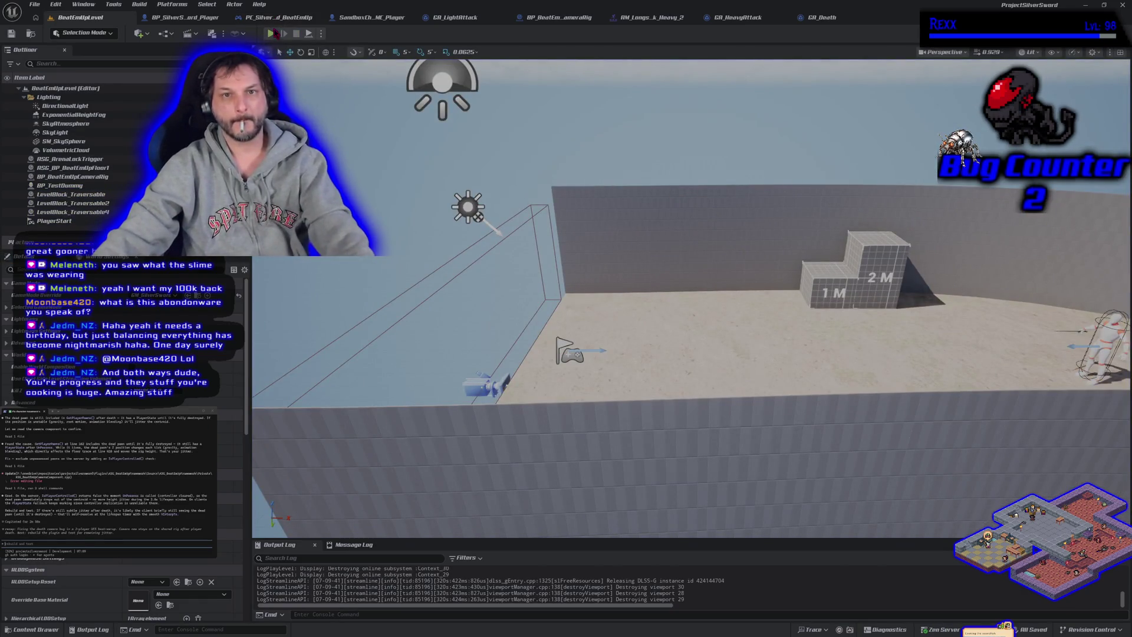
{"action": "left_click", "coordinate": [270, 34]}
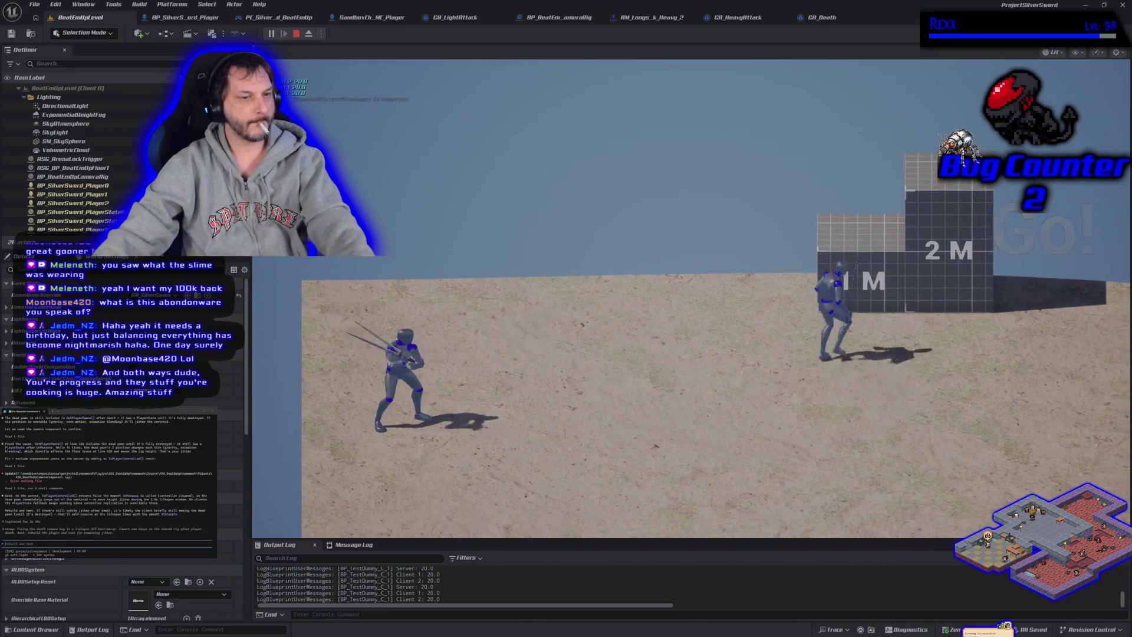
{"action": "key", "text": "Escape"}
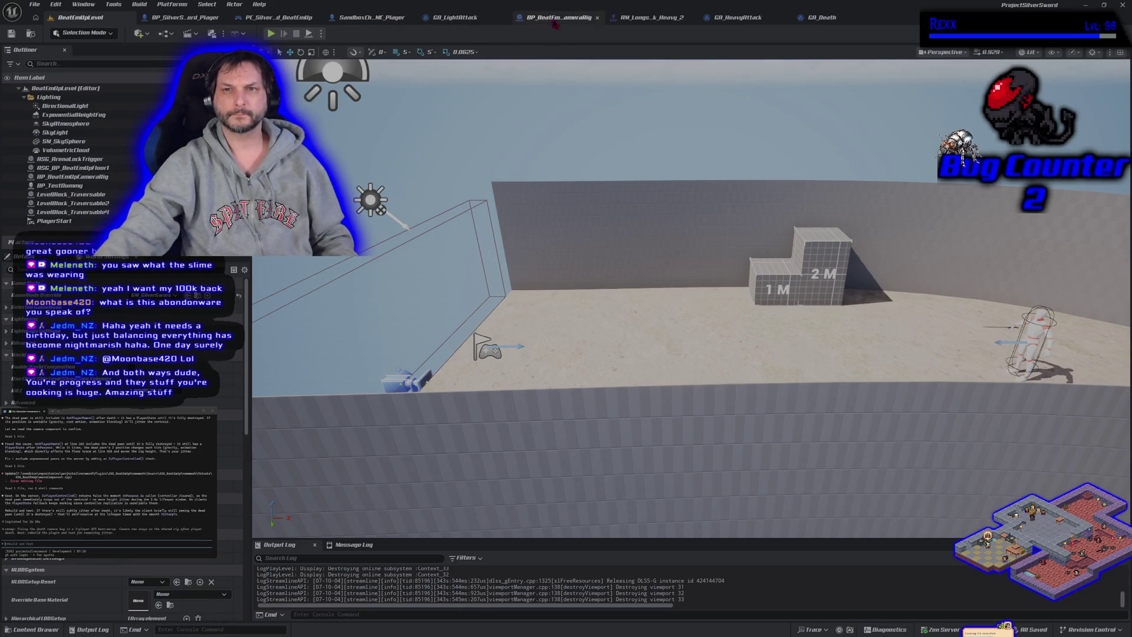
{"action": "left_click", "coordinate": [354, 18]}
Glance over the PC_SilverSword_BeatEmUp controller, then show BP_SilverSword_Player's ServerSetWarpTargetRotation graph
{"action": "scroll", "coordinate": [484, 205], "scroll_direction": "down", "scroll_amount": 2}
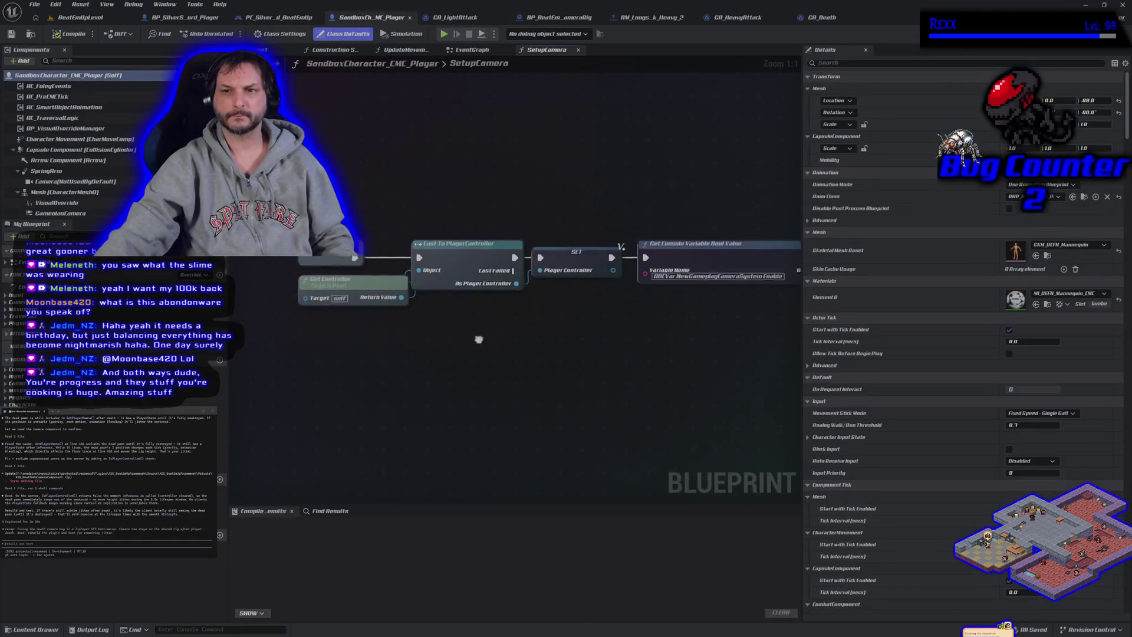
{"action": "left_click", "coordinate": [282, 17]}
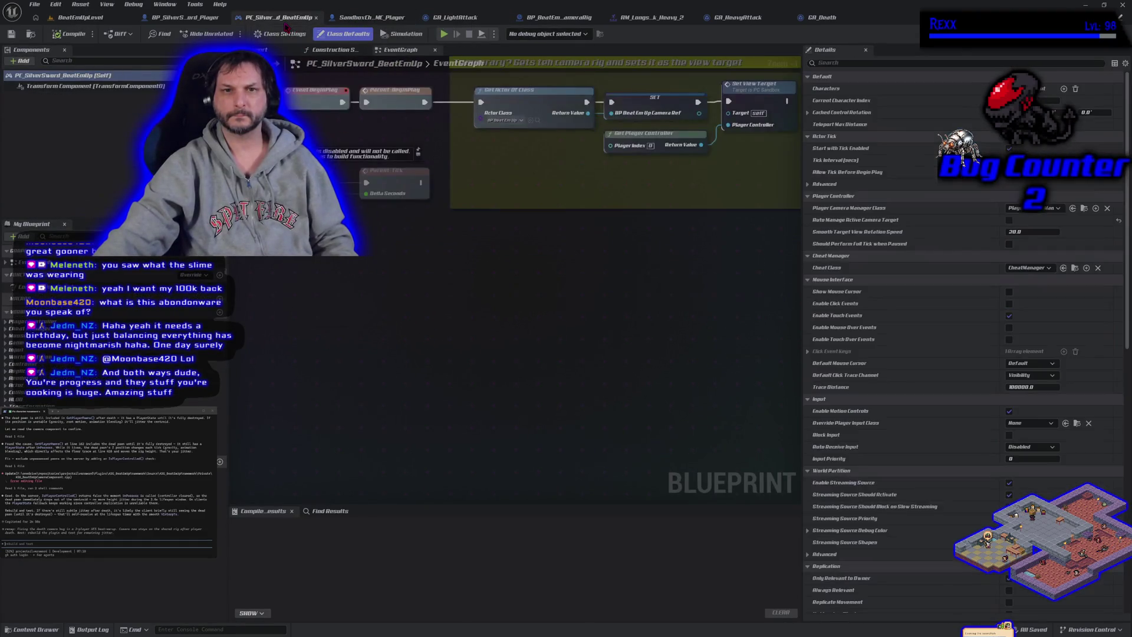
{"action": "scroll", "coordinate": [381, 389], "scroll_direction": "down", "scroll_amount": 1}
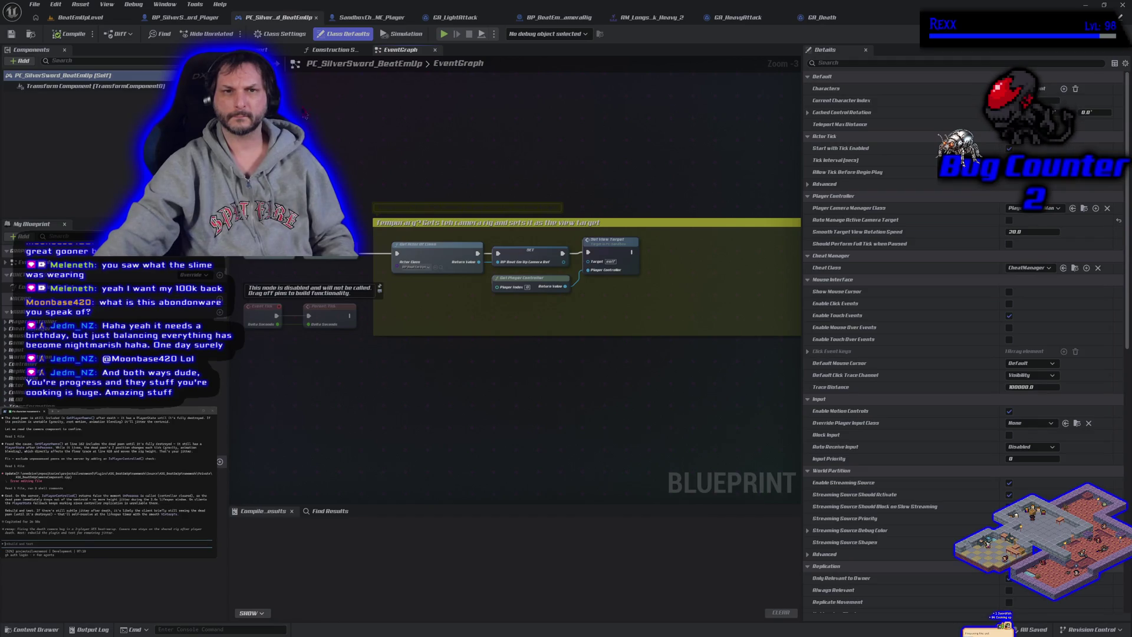
{"action": "left_click", "coordinate": [182, 17]}
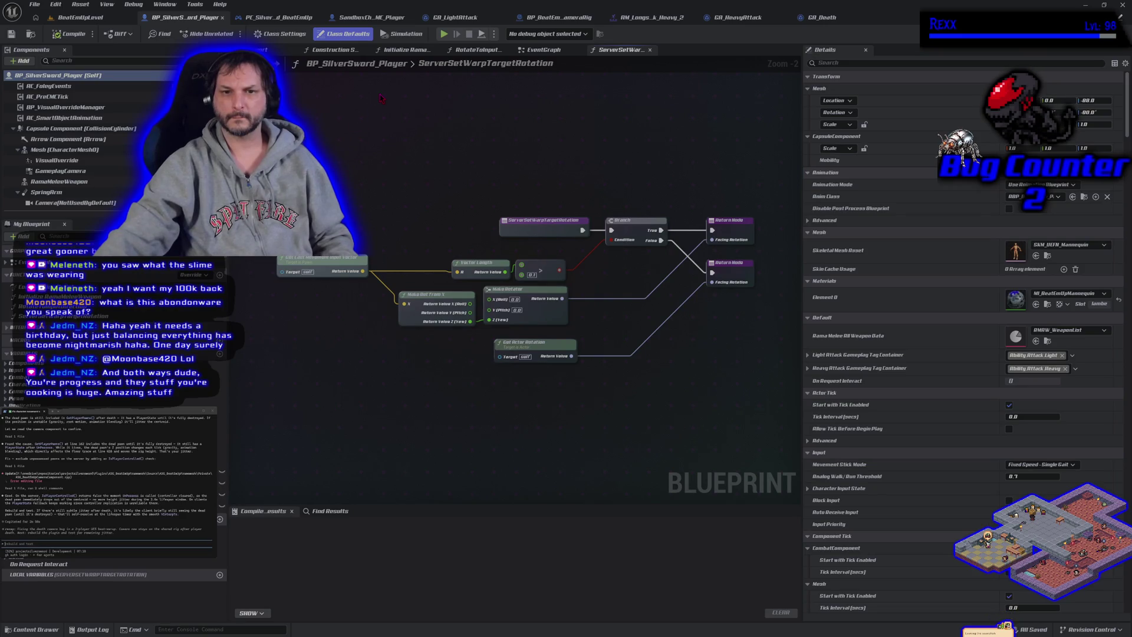
Show BP_SilverSword_Player's EventGraph zoomed out to view its comment groups
{"action": "left_click", "coordinate": [532, 51]}
{"action": "scroll", "coordinate": [363, 290], "scroll_direction": "down", "scroll_amount": 2}
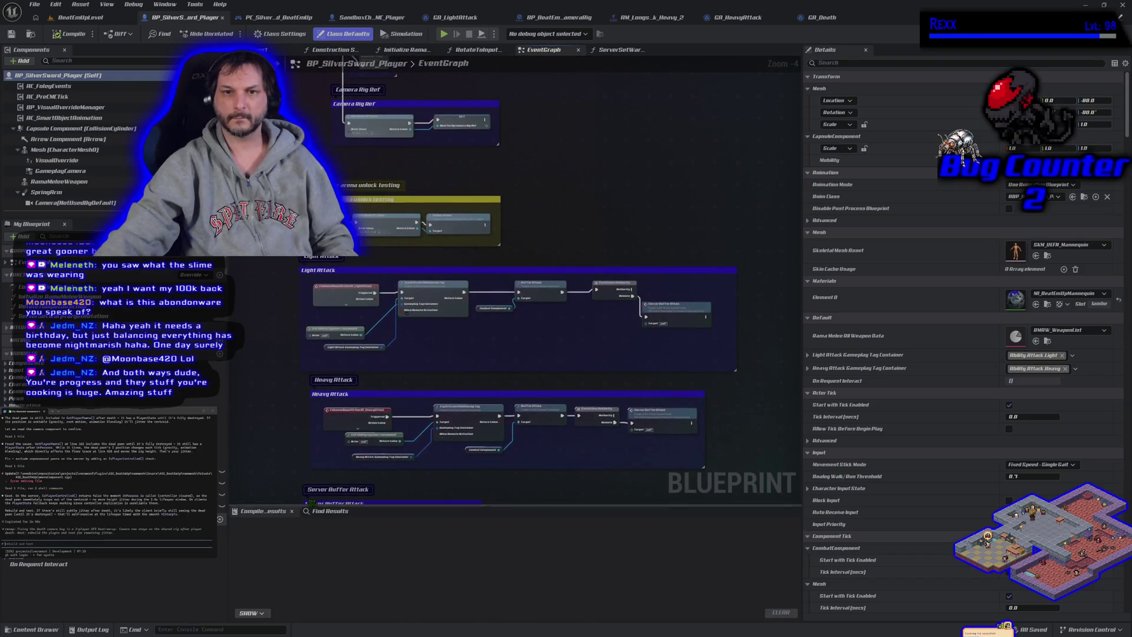
{"action": "mouse_move", "coordinate": [310, 80]}
{"action": "left_mouse_down"}
{"action": "mouse_move", "coordinate": [406, 378]}
{"action": "mouse_move", "coordinate": [456, 390]}
{"action": "mouse_move", "coordinate": [361, 333]}
{"action": "left_mouse_up"}
{"action": "scroll", "coordinate": [456, 390], "scroll_direction": "down", "scroll_amount": 3}
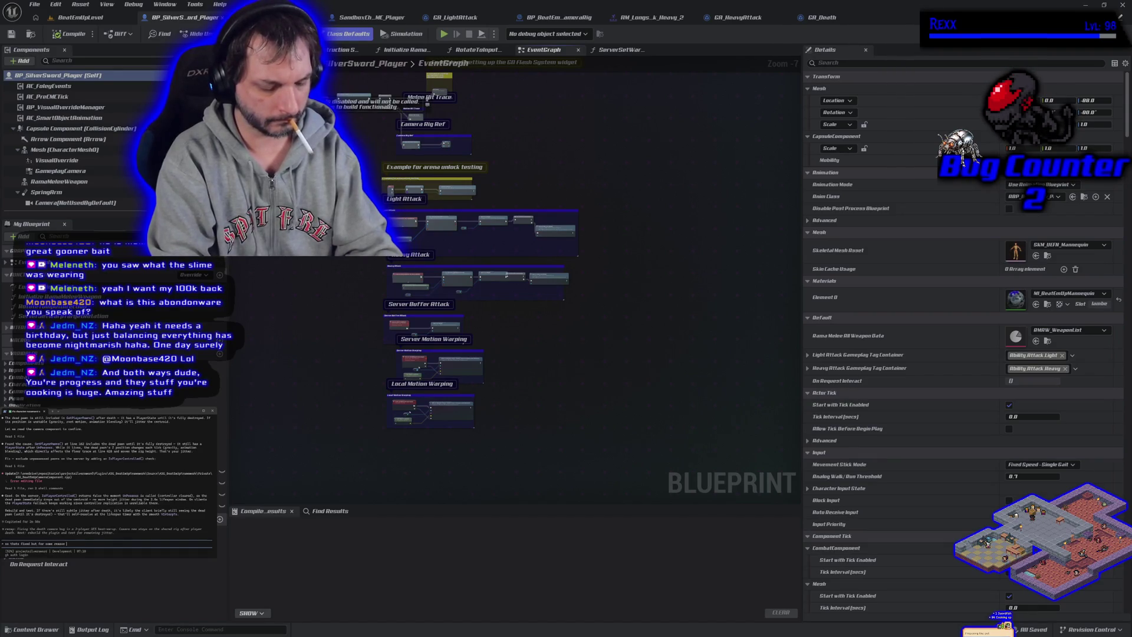
Send a follow-up message to the coding assistant in Claude Code
{"action": "type", "text": " actor"}
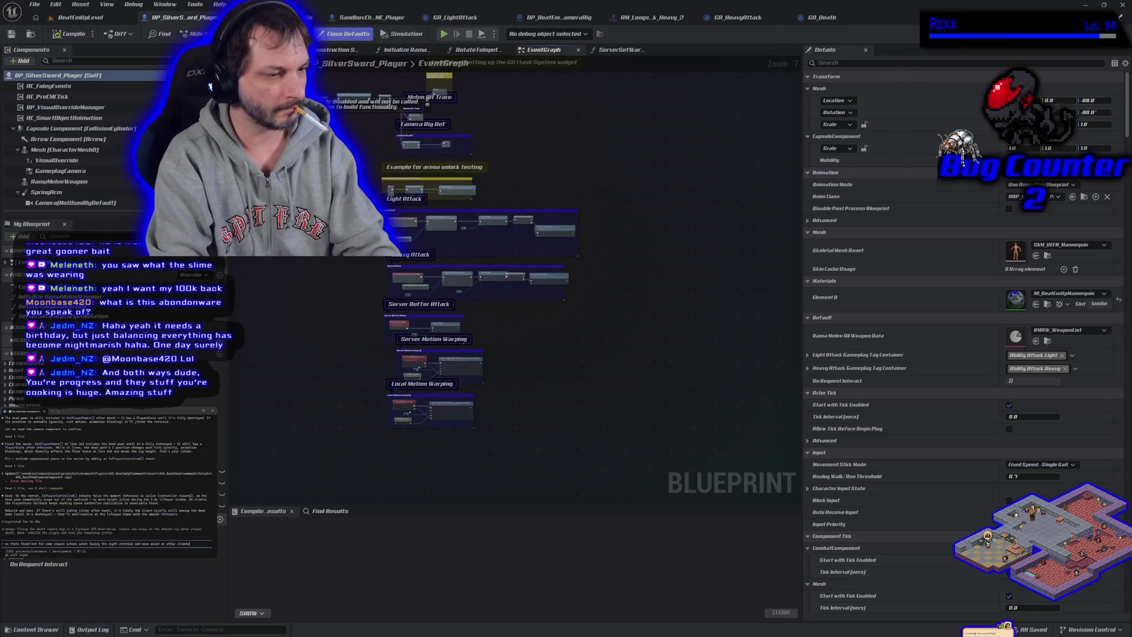
{"action": "type", "text": "king fine on host"}
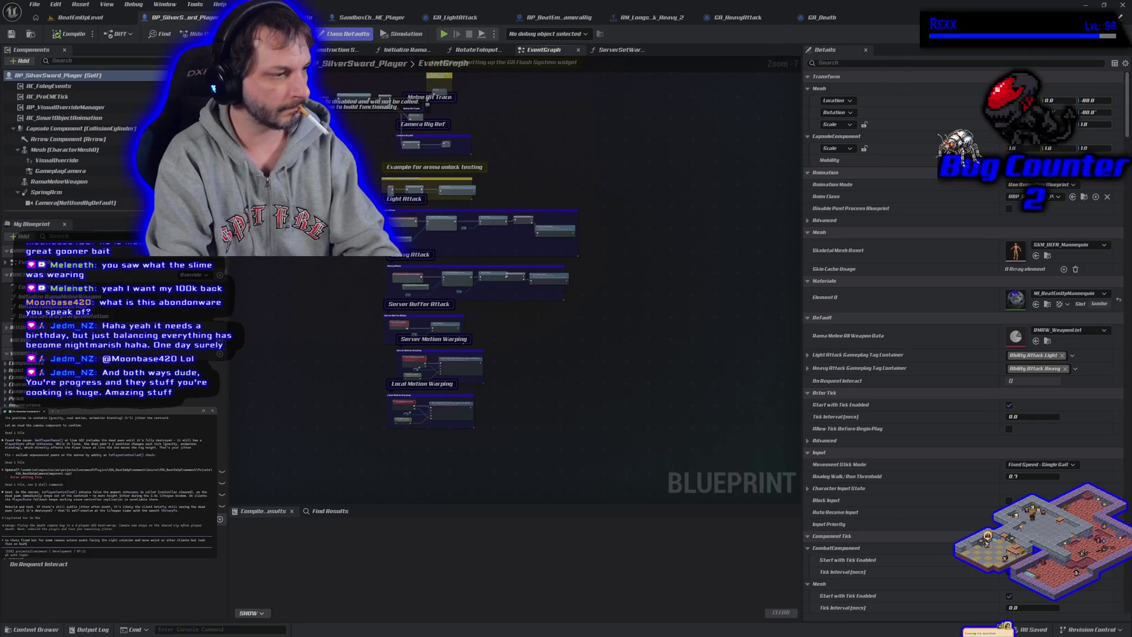
{"action": "key", "text": "Return"}
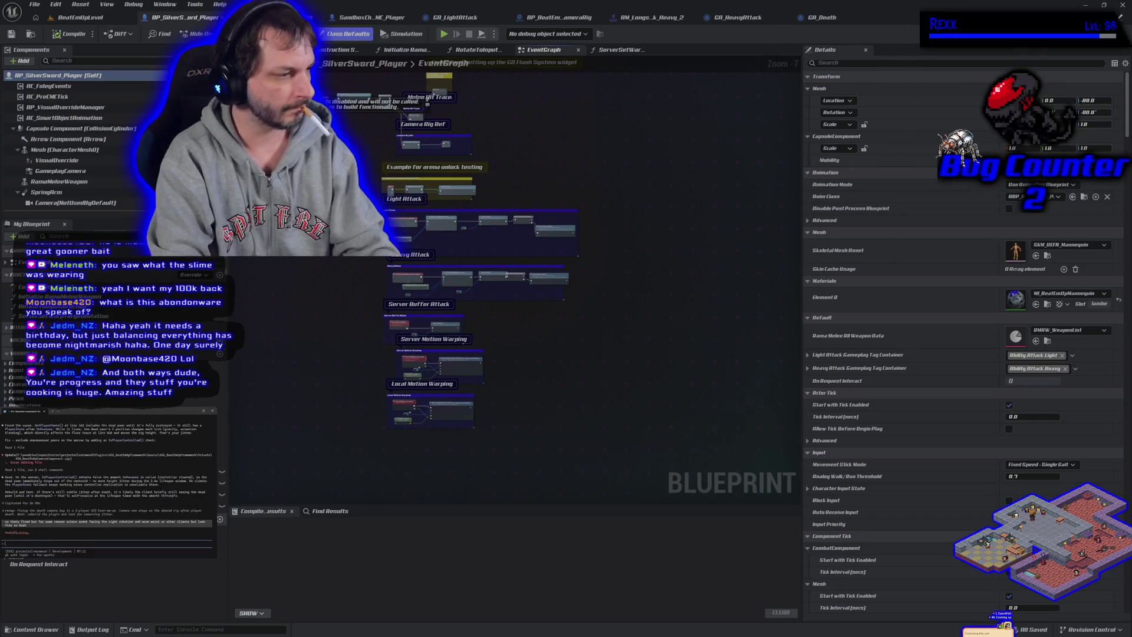
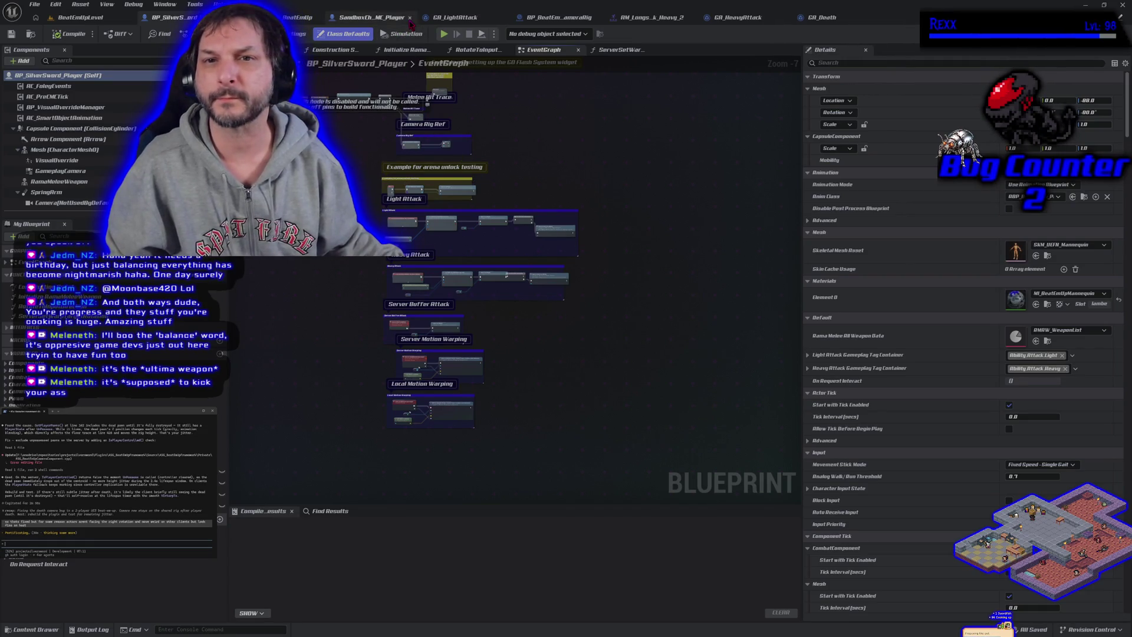
Review the camera setup, BP_BeatEmUpCameraRig and PC_SilverSword_BeatEmUp graphs, then return to BP_SilverSword_Player
{"action": "left_click", "coordinate": [395, 17]}
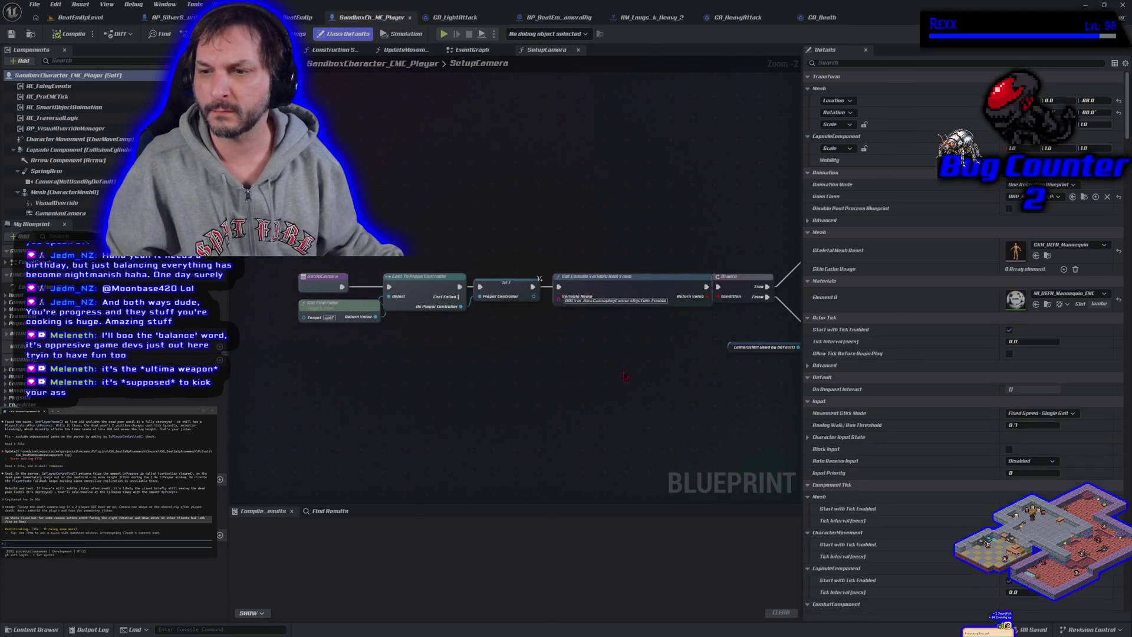
{"action": "scroll", "coordinate": [625, 376], "scroll_direction": "down", "scroll_amount": 2}
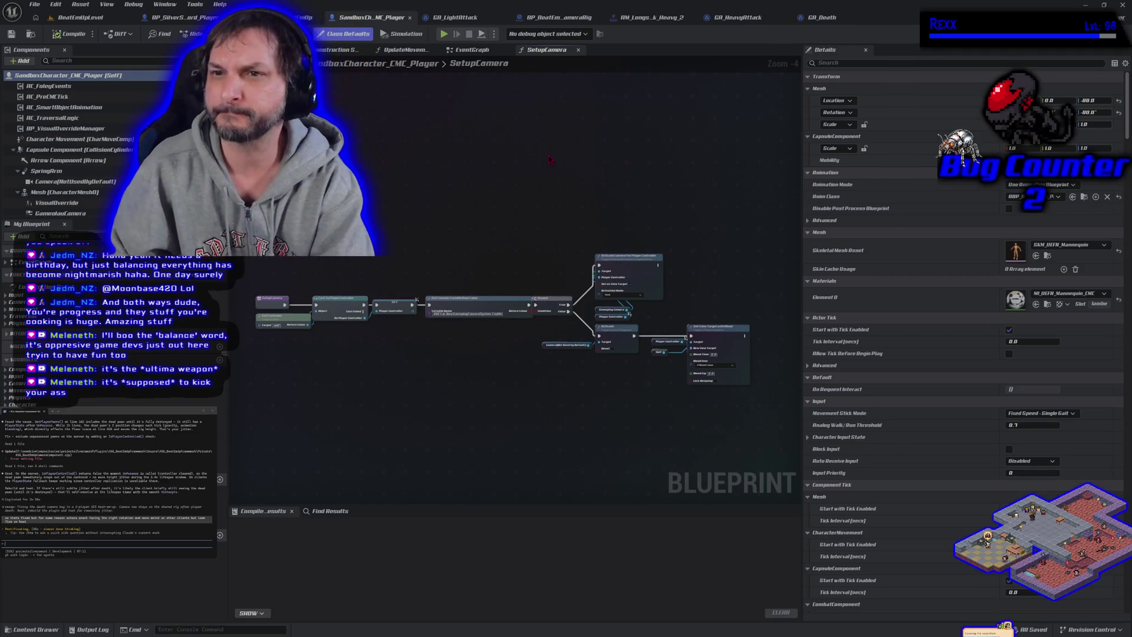
{"action": "left_click", "coordinate": [552, 21]}
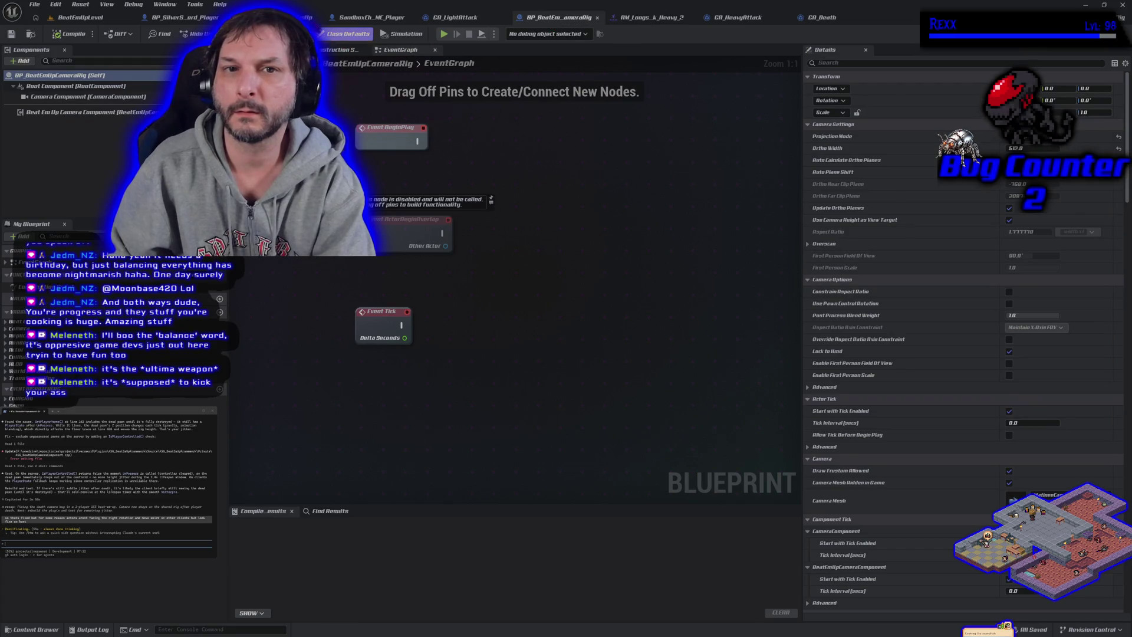
{"action": "left_click", "coordinate": [283, 17]}
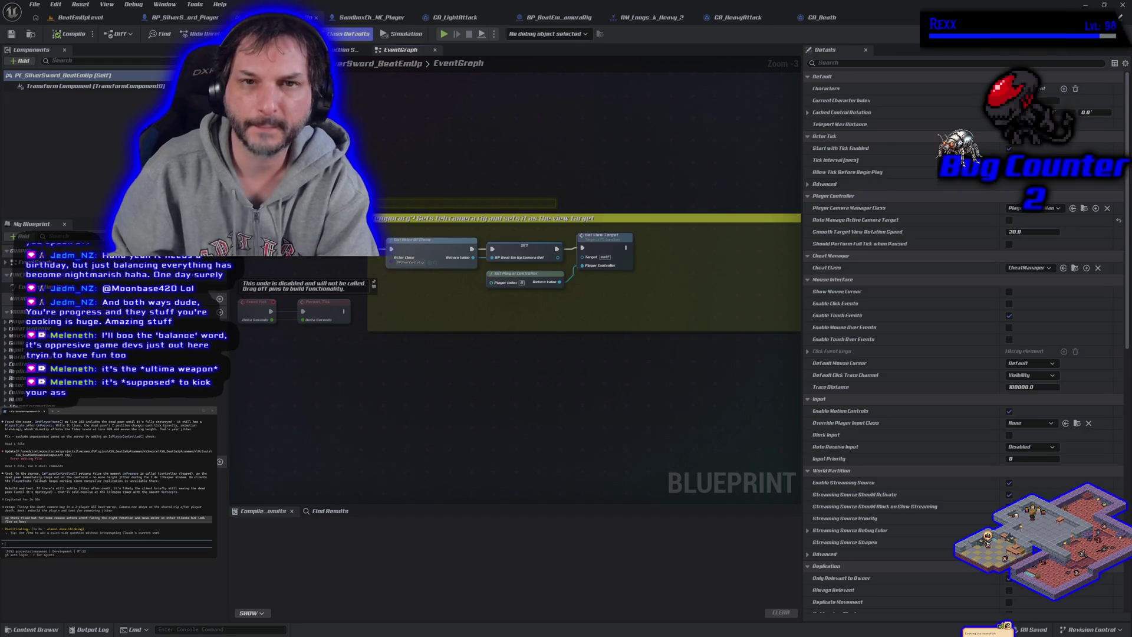
{"action": "left_click", "coordinate": [176, 17]}
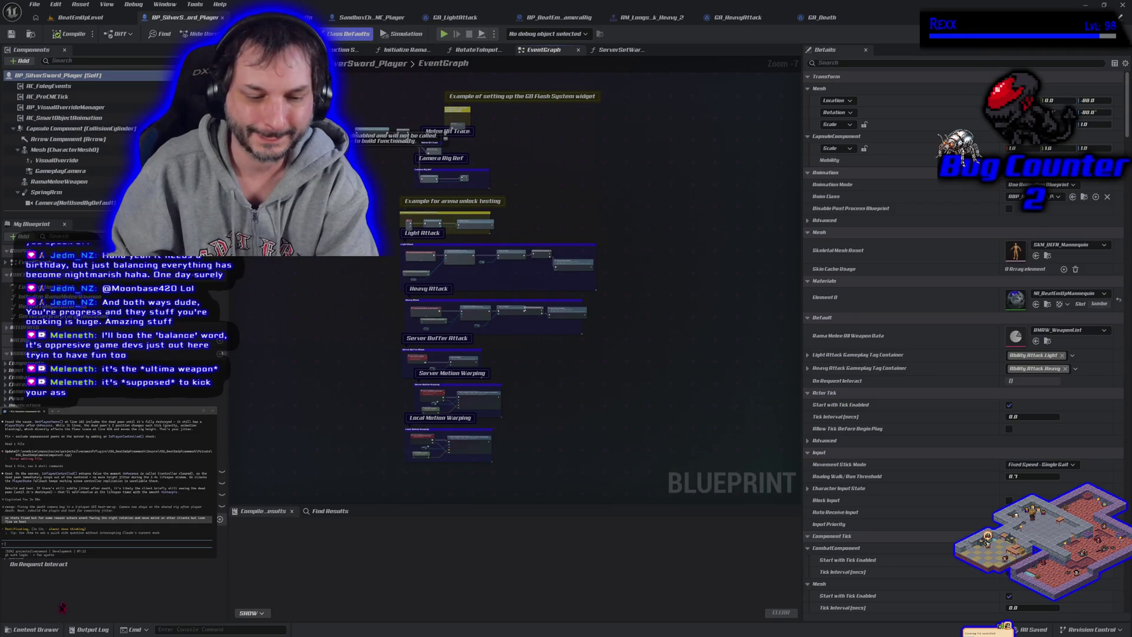
Open ABP_BeatEmUp_Player from ASG_Content > Blueprints > Characters in the Content Drawer
{"action": "left_click", "coordinate": [32, 629]}
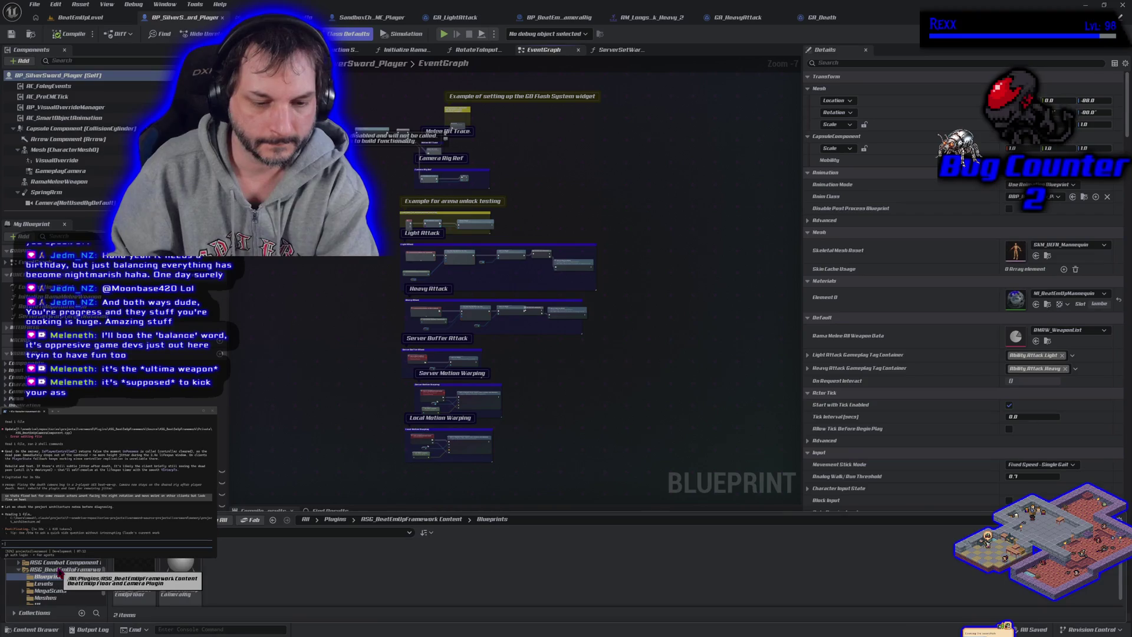
{"action": "scroll", "coordinate": [59, 570], "scroll_direction": "down", "scroll_amount": 3}
{"action": "scroll", "coordinate": [59, 583], "scroll_direction": "down", "scroll_amount": 3}
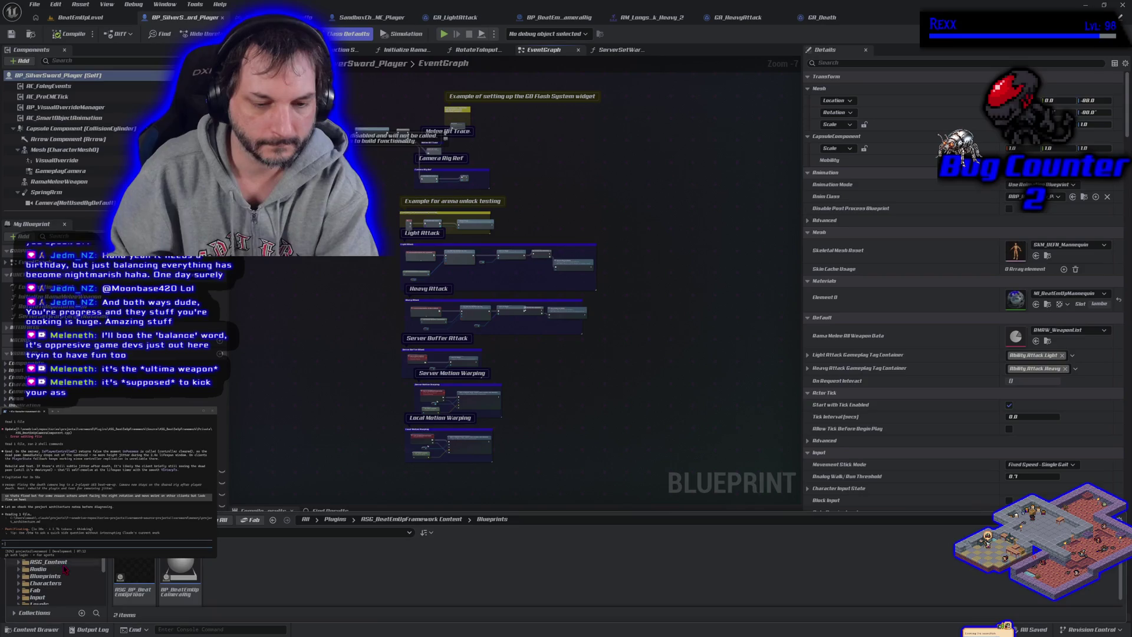
{"action": "left_click", "coordinate": [56, 562]}
{"action": "double_click", "coordinate": [180, 569]}
{"action": "left_click", "coordinate": [146, 581]}
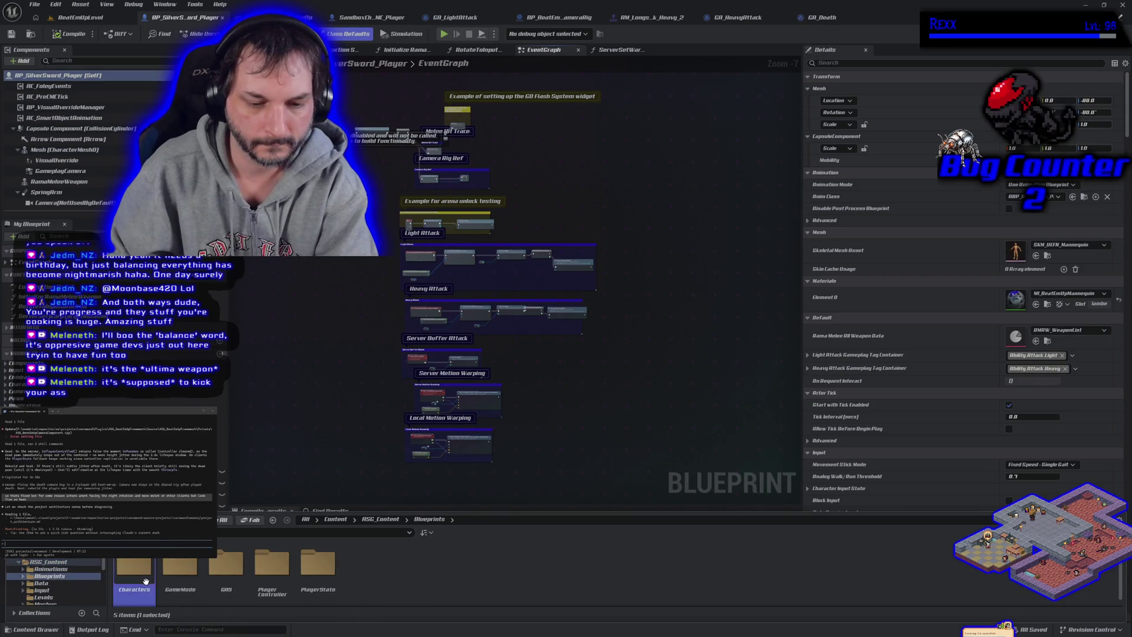
{"action": "double_click", "coordinate": [146, 580]}
{"action": "left_click", "coordinate": [282, 581]}
{"action": "double_click", "coordinate": [283, 582]}
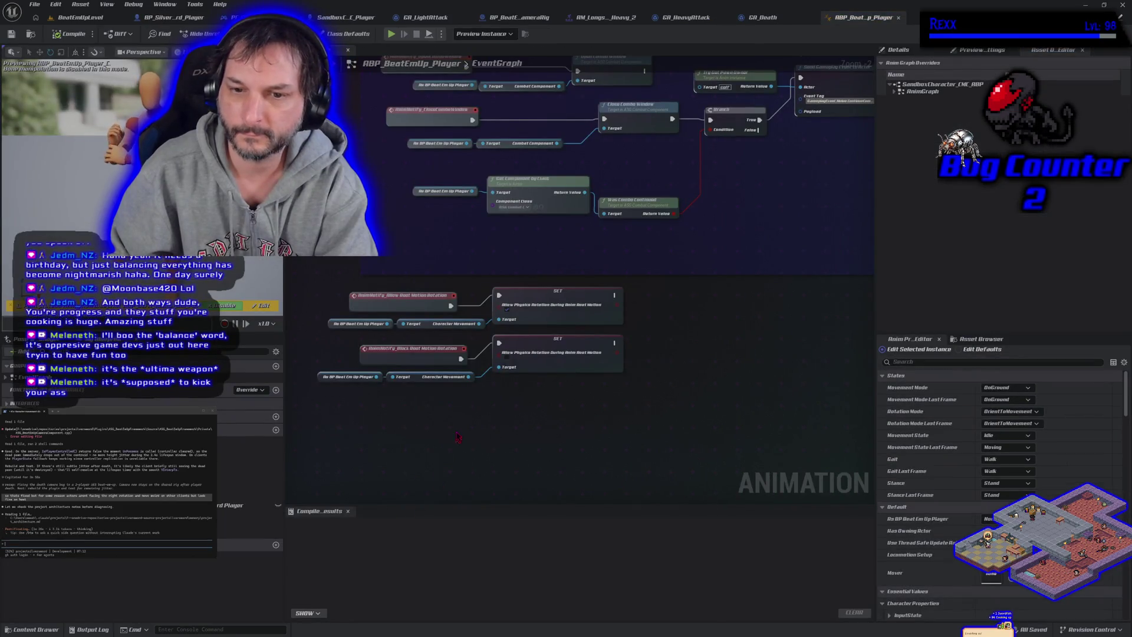
Disconnect the Allow and Block Root Motion Rotation notify events, then compile and save
{"action": "left_click_drag", "start_coordinate": [462, 434], "coordinate": [494, 458]}
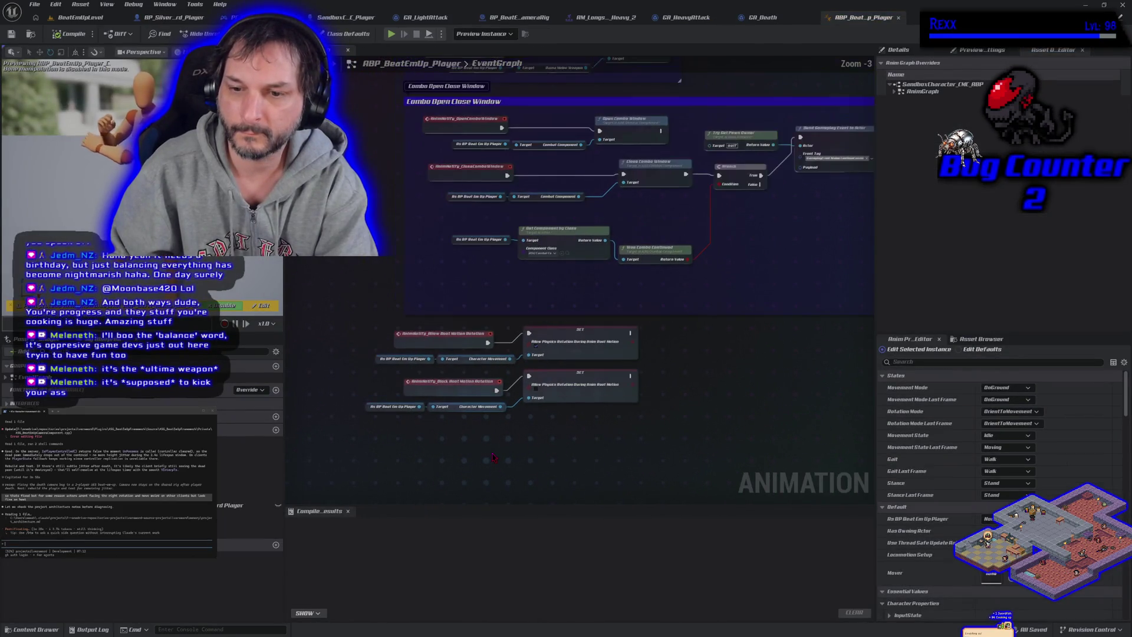
{"action": "scroll", "coordinate": [492, 448], "scroll_direction": "down", "scroll_amount": 1}
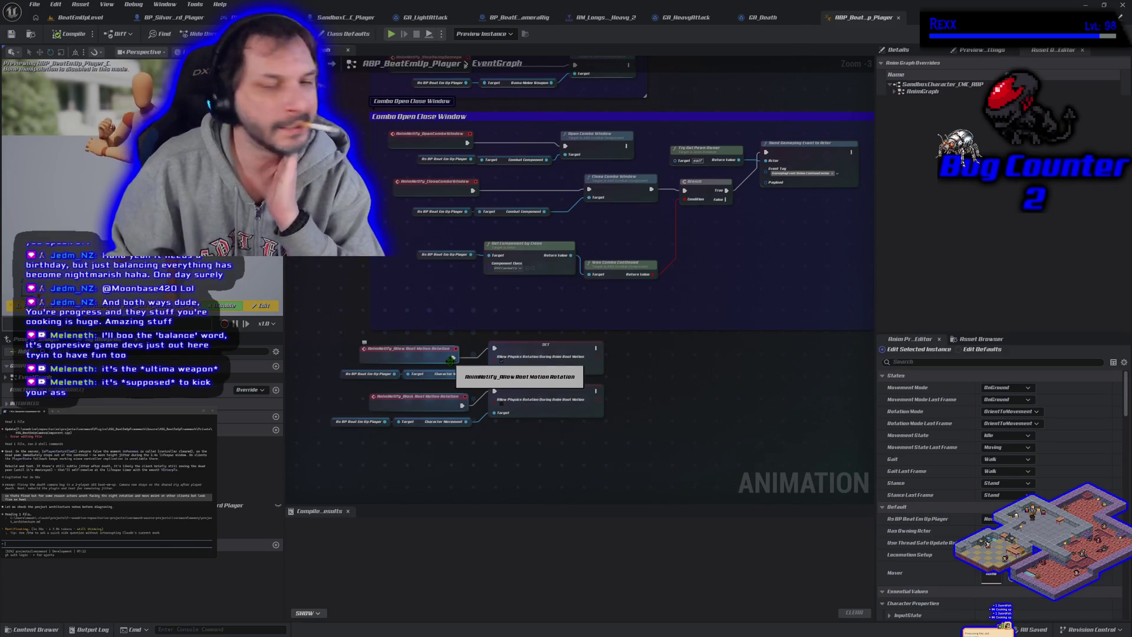
{"action": "mouse_move", "coordinate": [444, 352]}
{"action": "left_mouse_down"}
{"action": "mouse_move", "coordinate": [434, 632]}
{"action": "mouse_move", "coordinate": [428, 550]}
{"action": "left_mouse_up"}
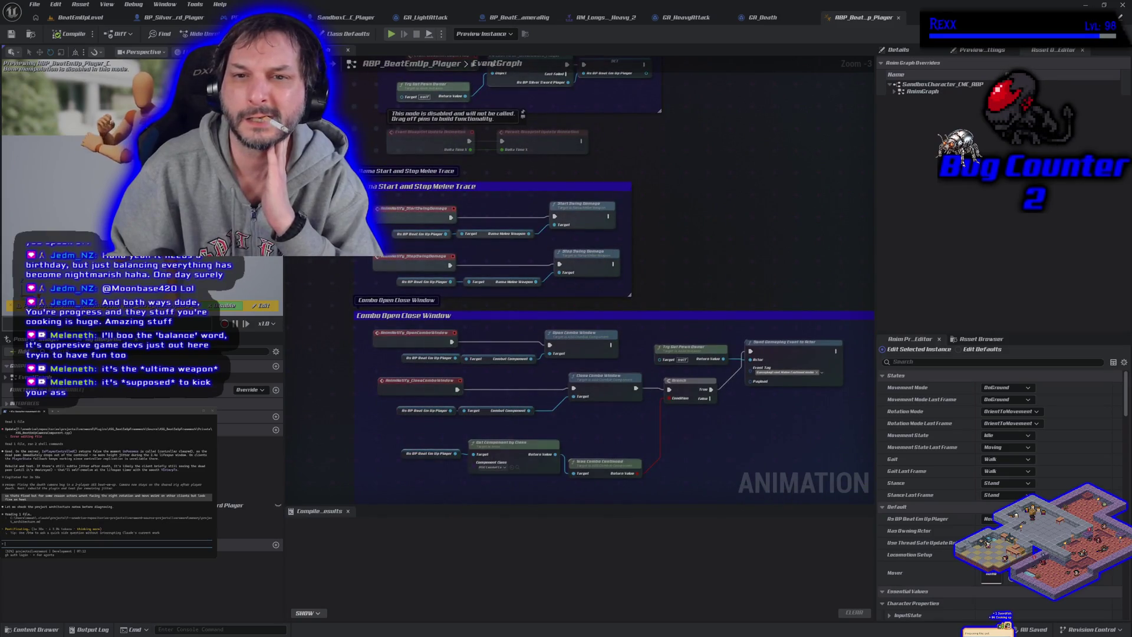
{"action": "mouse_move", "coordinate": [401, 477]}
{"action": "left_mouse_down"}
{"action": "mouse_move", "coordinate": [397, 331]}
{"action": "mouse_move", "coordinate": [407, 306]}
{"action": "mouse_move", "coordinate": [425, 323]}
{"action": "left_mouse_up"}
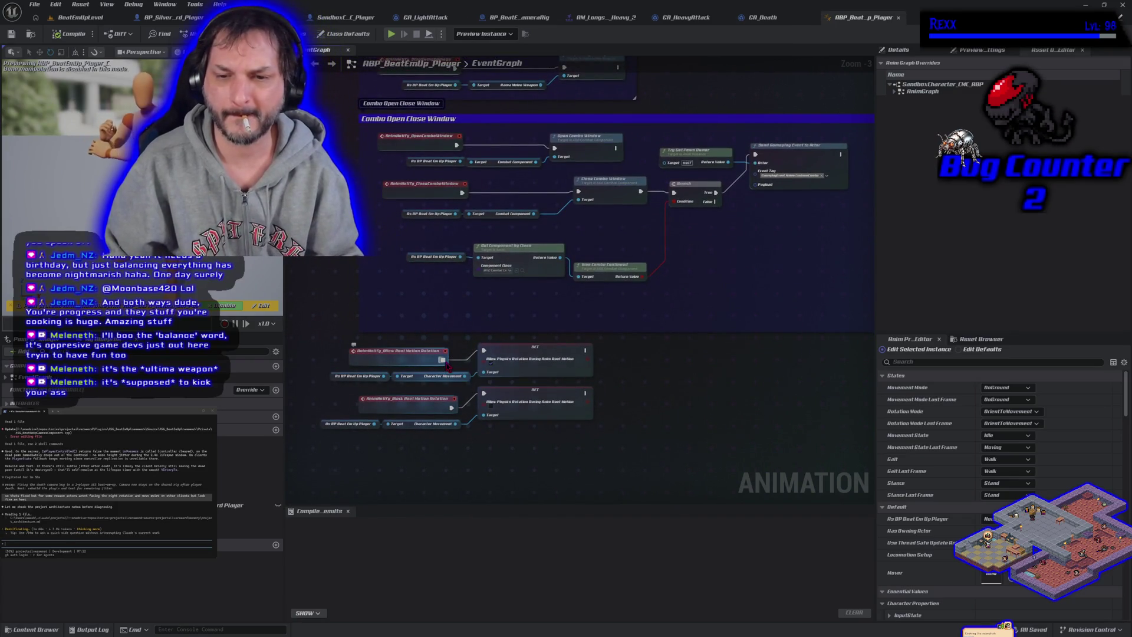
{"action": "left_click", "coordinate": [442, 359], "text": "alt"}
{"action": "left_click", "coordinate": [451, 407], "text": "alt"}
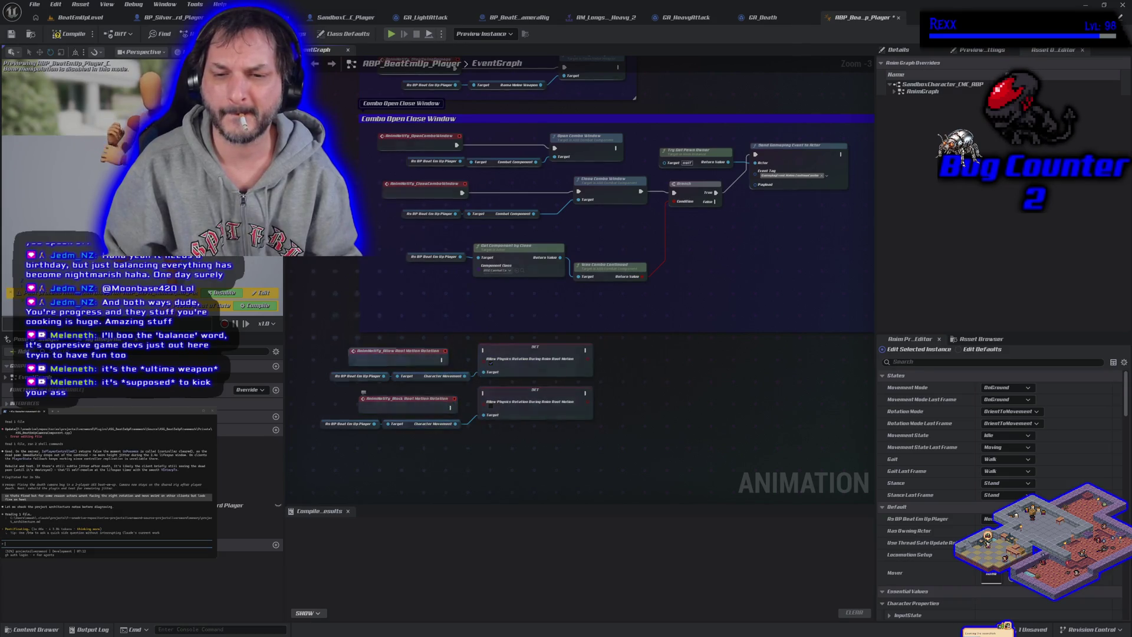
{"action": "left_click", "coordinate": [72, 34]}
{"action": "key", "text": "ctrl+s"}
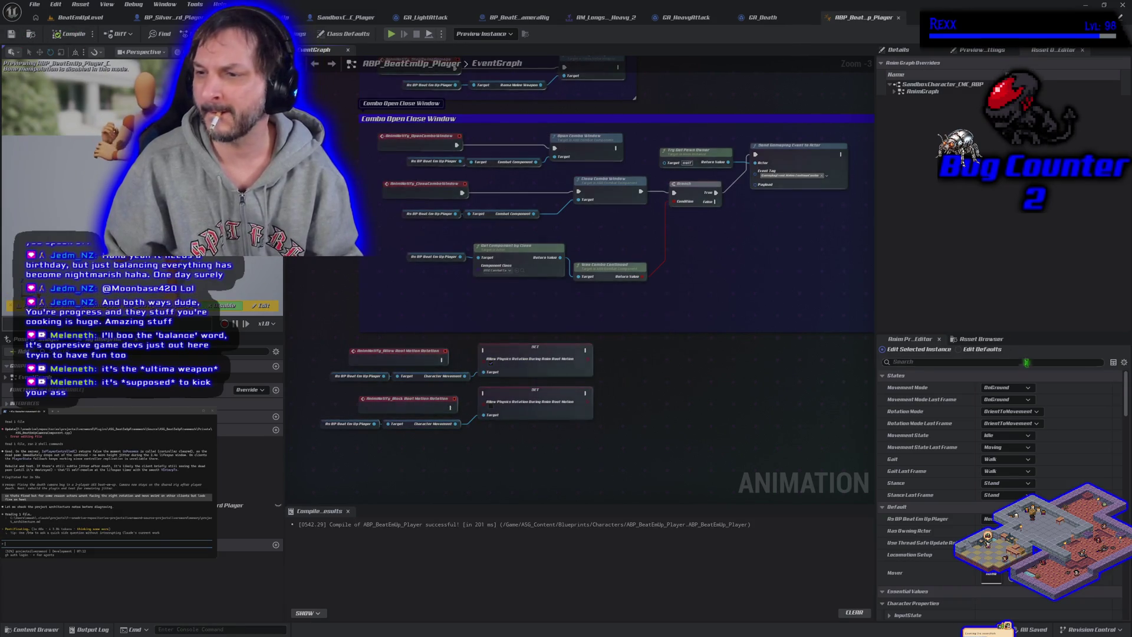
Filter the animation blueprint's preview properties, clear the filter, and browse its graph list
{"action": "left_click", "coordinate": [969, 361]}
{"action": "type", "text": "allow"}
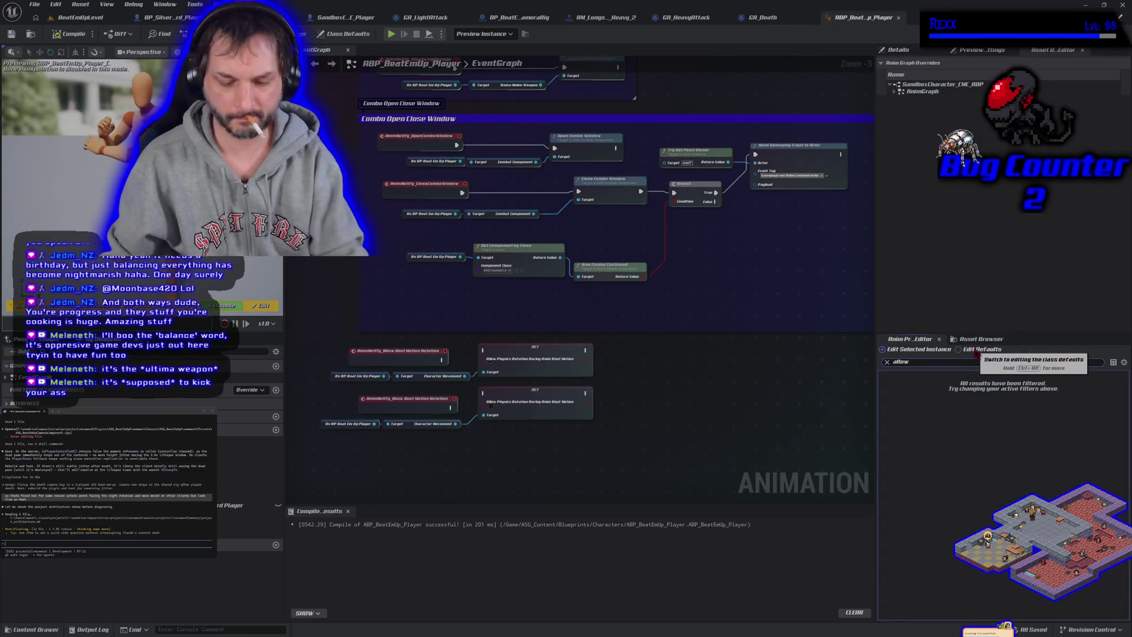
{"action": "left_click", "coordinate": [887, 362]}
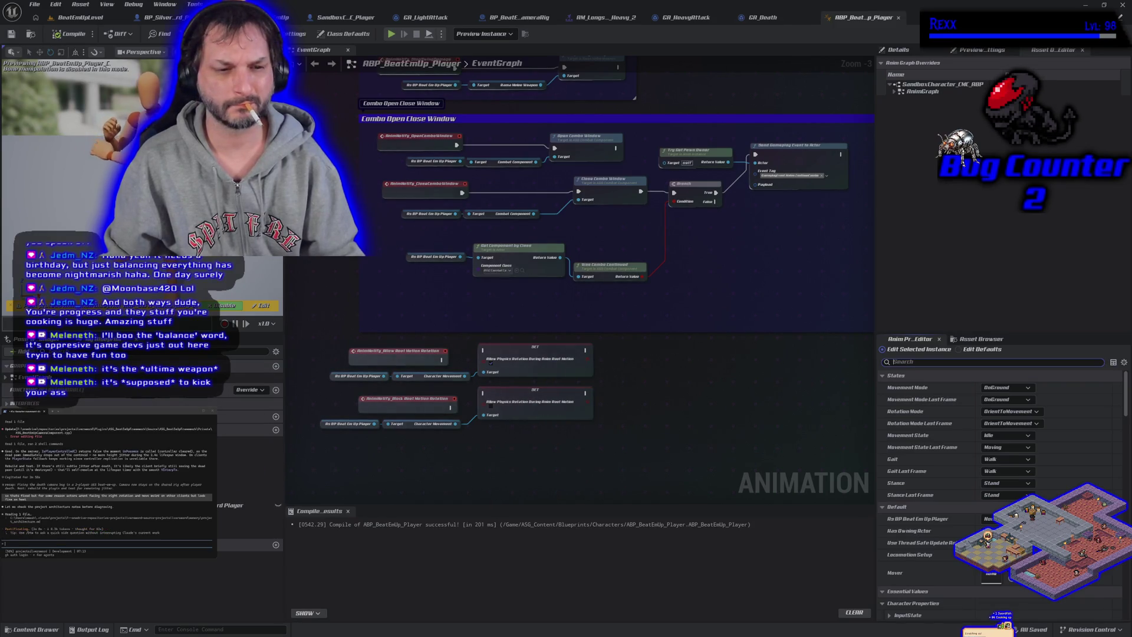
{"action": "left_click", "coordinate": [6, 375]}
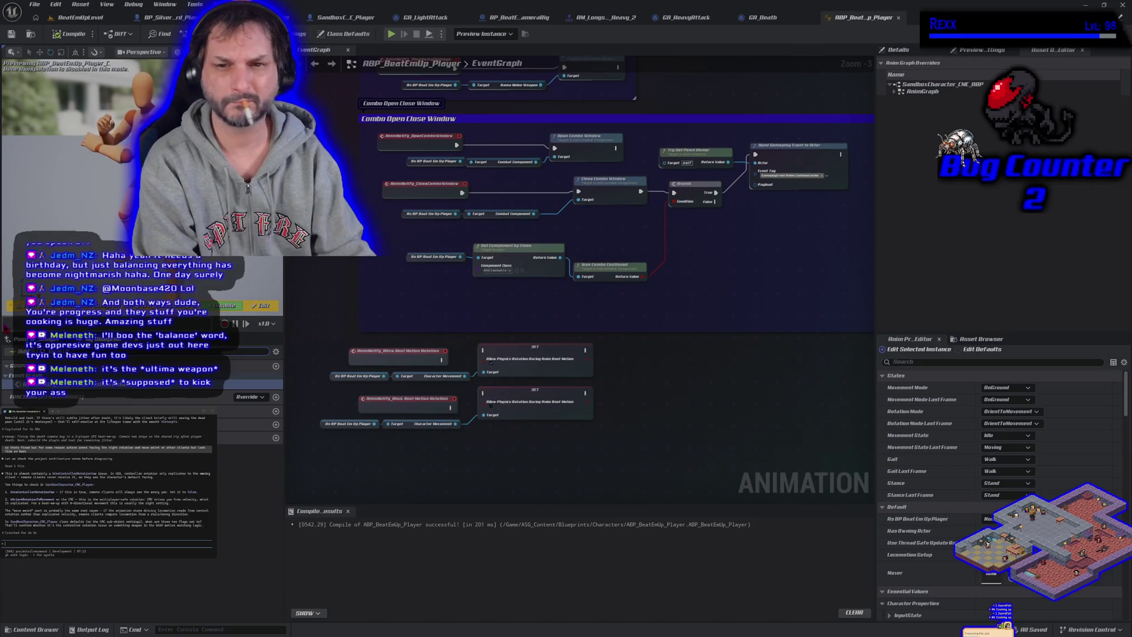
{"action": "left_click", "coordinate": [6, 366]}
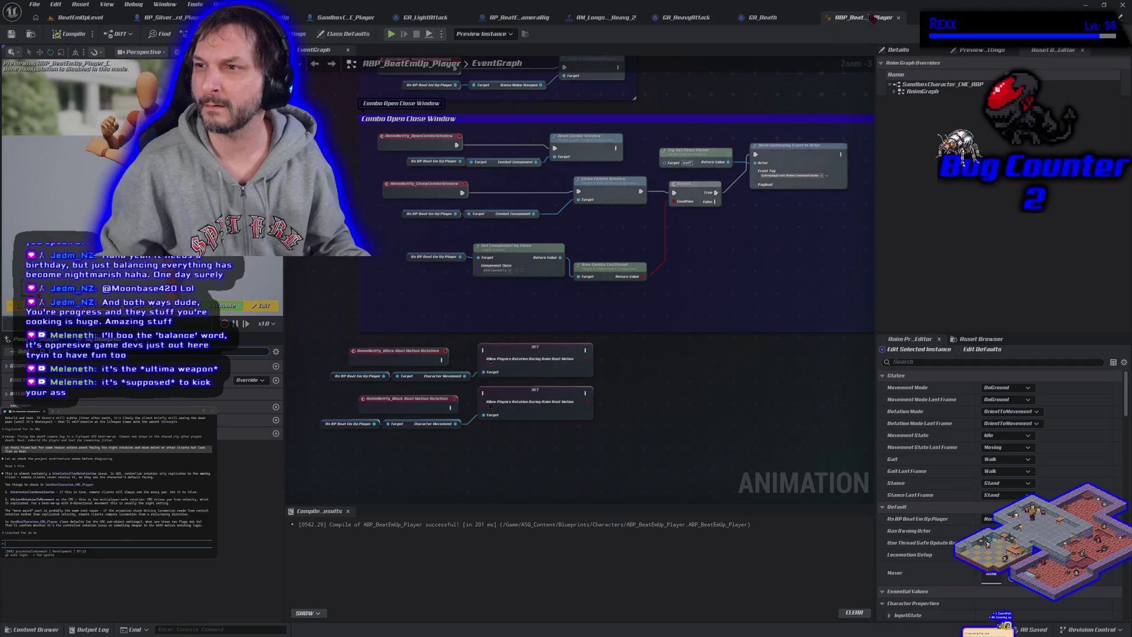
Search the class defaults for 'allow' settings, then start a play-in-editor test of BeatEmUpLevel
{"action": "left_click", "coordinate": [348, 33]}
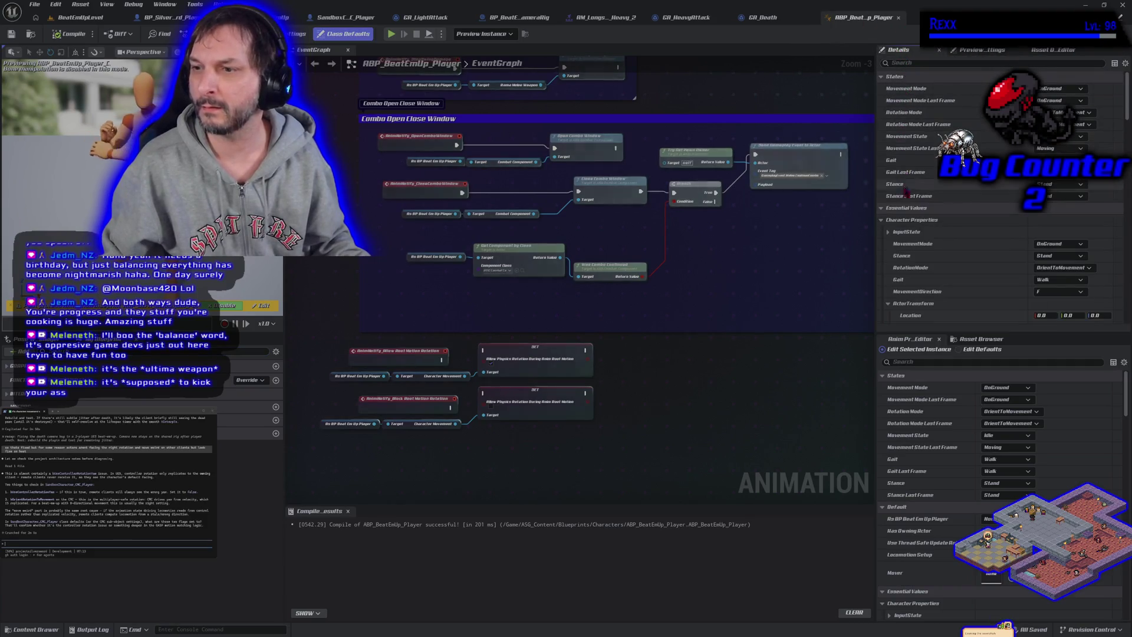
{"action": "left_click", "coordinate": [905, 63]}
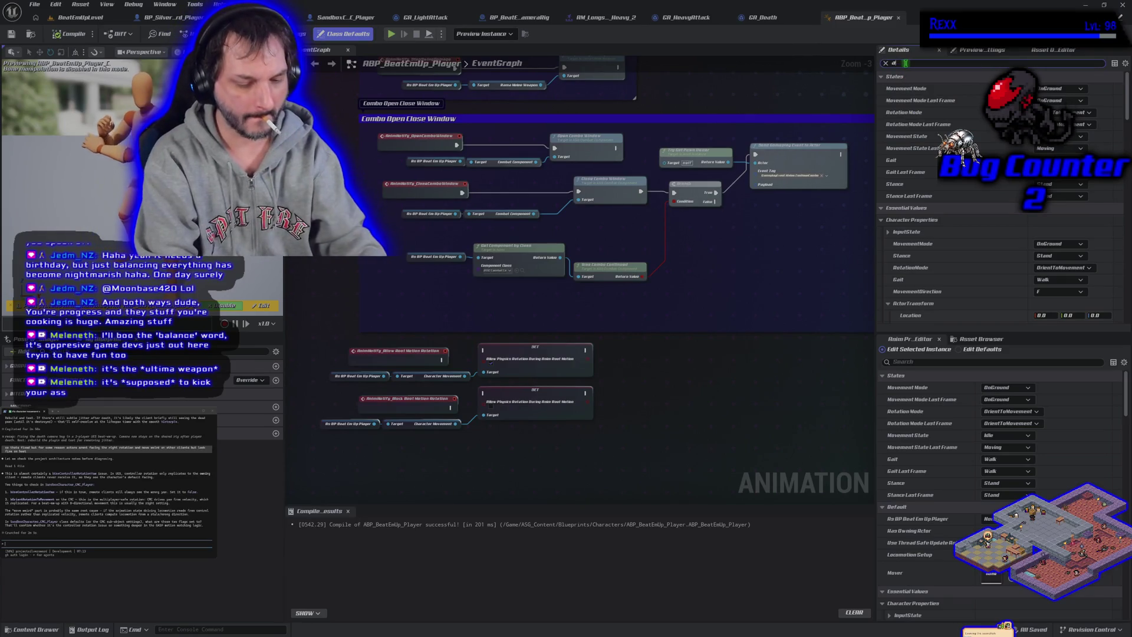
{"action": "type", "text": "allow"}
{"action": "key", "text": "BackSpace"}
{"action": "key", "text": "BackSpace"}
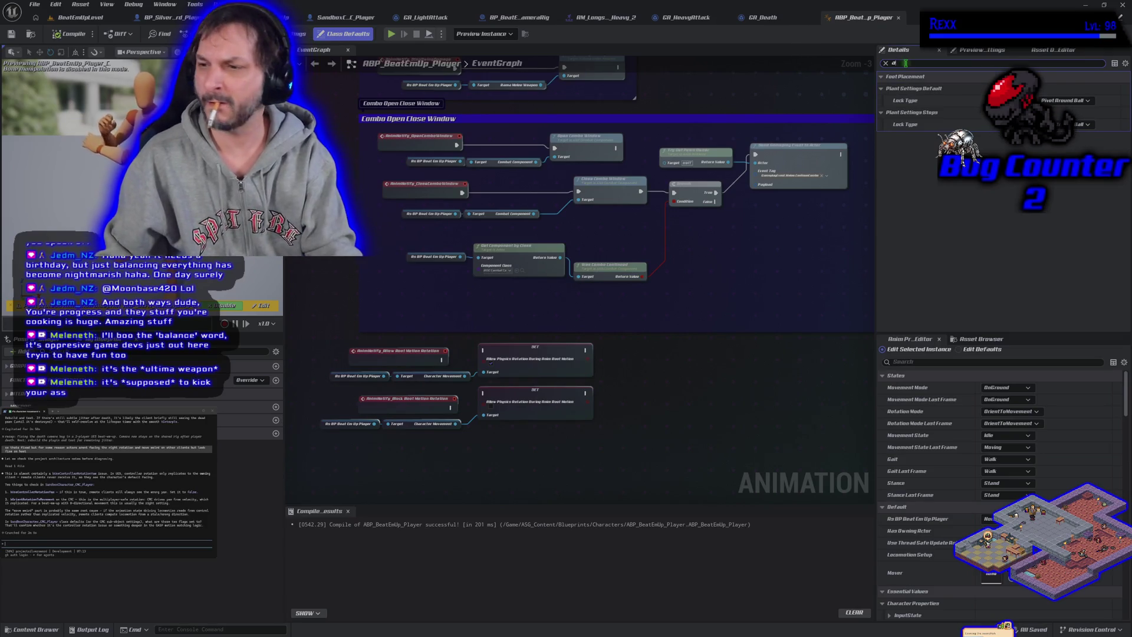
{"action": "key", "text": "BackSpace"}
{"action": "key", "text": "BackSpace"}
{"action": "key", "text": "BackSpace"}
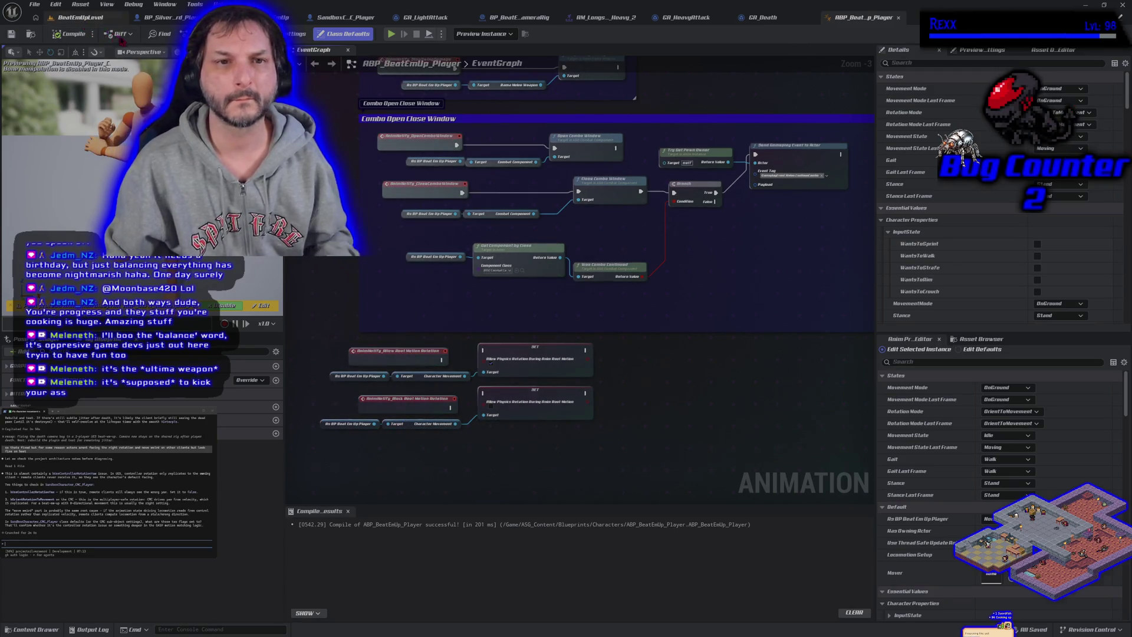
{"action": "left_click", "coordinate": [81, 17]}
{"action": "key", "text": "alt+p"}
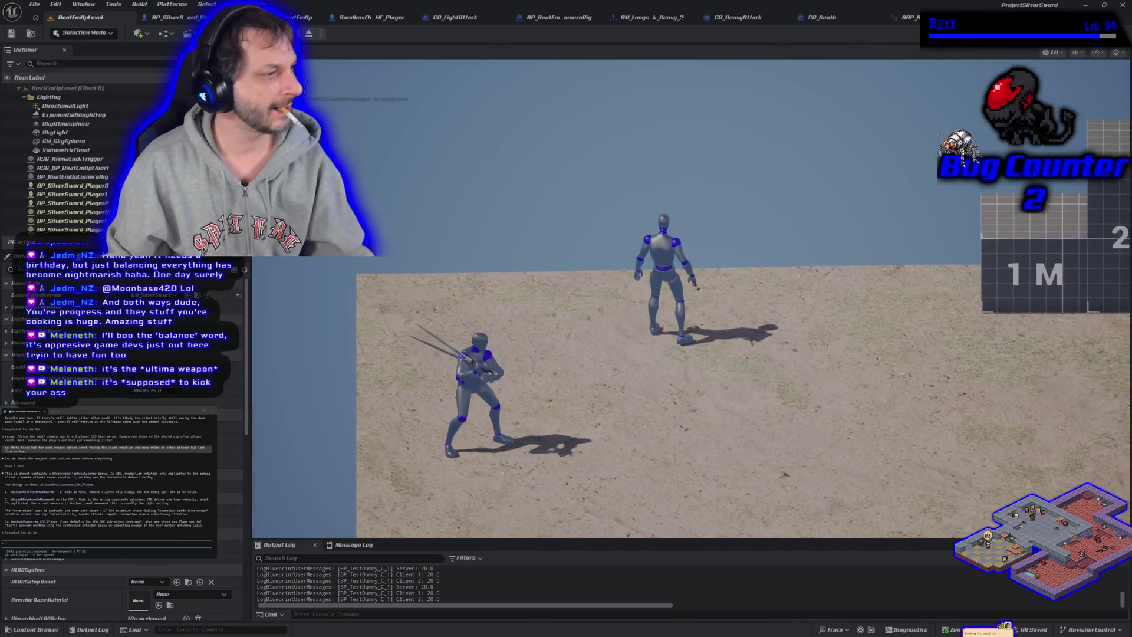
Stop the play-in-editor test and switch to the SandboxCharacter_CMC_Player Blueprint
{"action": "key", "text": "Escape"}
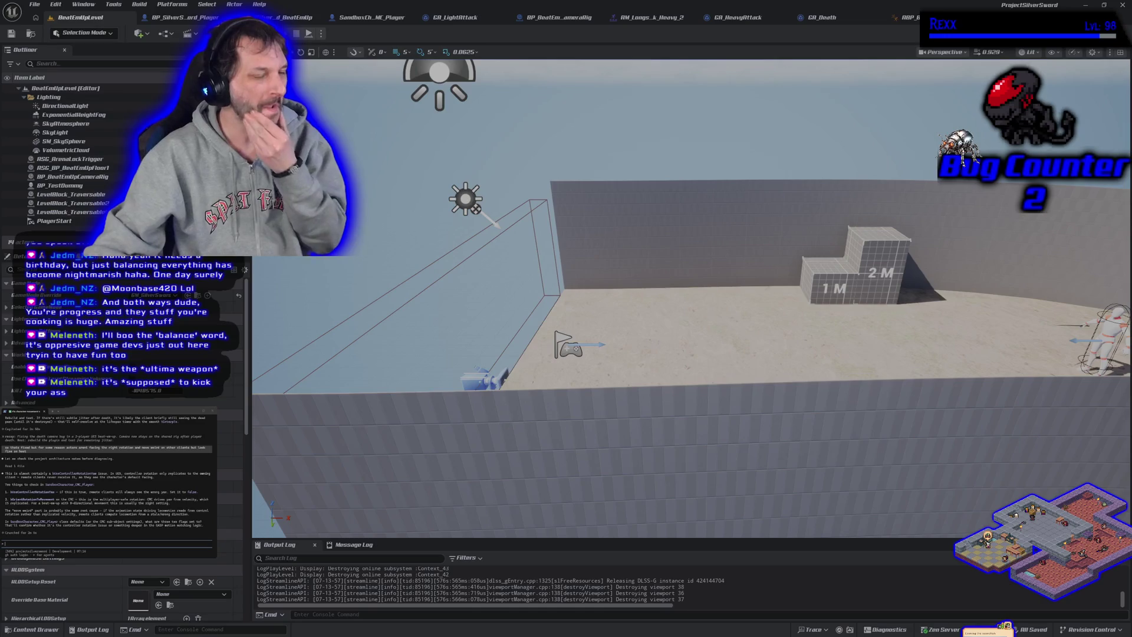
{"action": "left_click", "coordinate": [365, 17]}
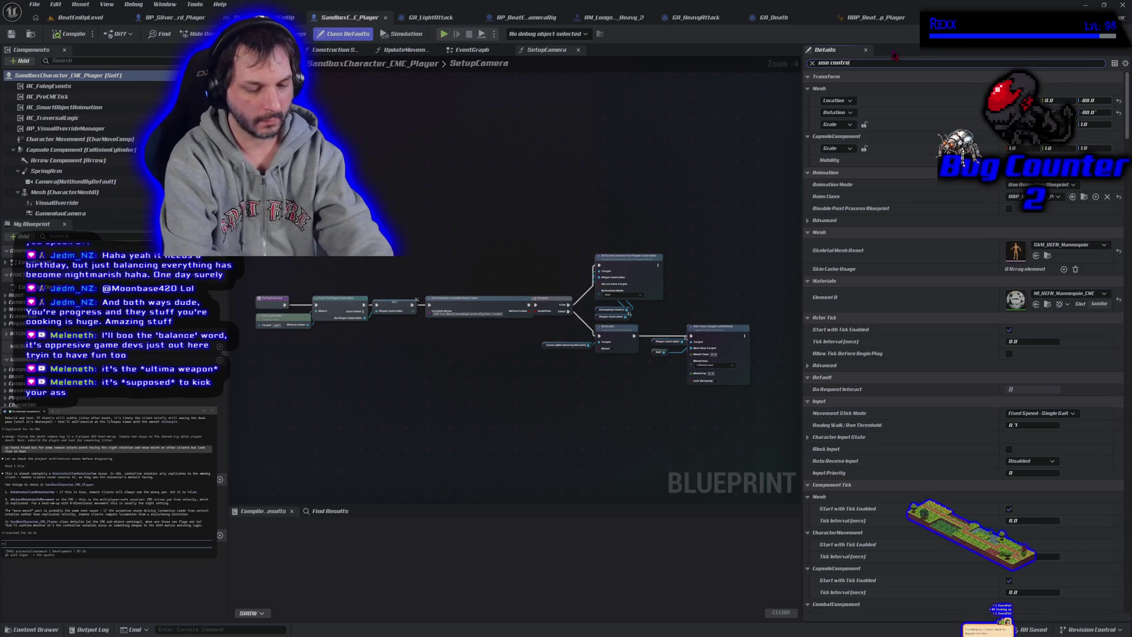
Search the sandbox character's Details for 'use controller', then 'orient', and return to BeatEmUpLevel
{"action": "type", "text": "ntroller"}
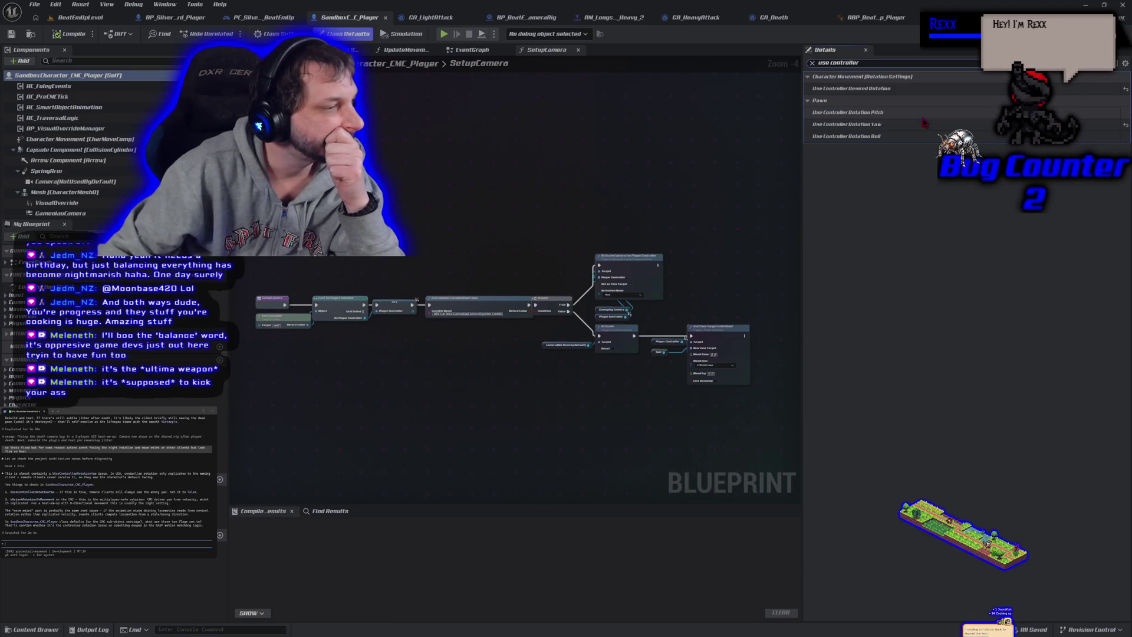
{"action": "left_click_drag", "start_coordinate": [889, 62], "coordinate": [805, 65]}
{"action": "type", "text": "rient"}
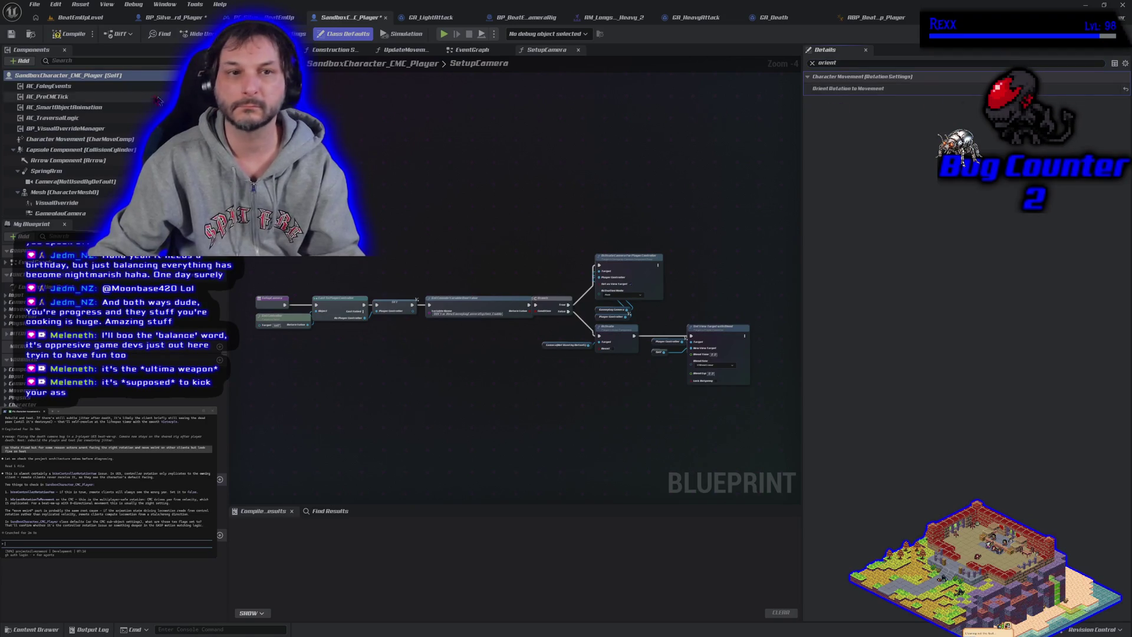
{"action": "left_click", "coordinate": [66, 23]}
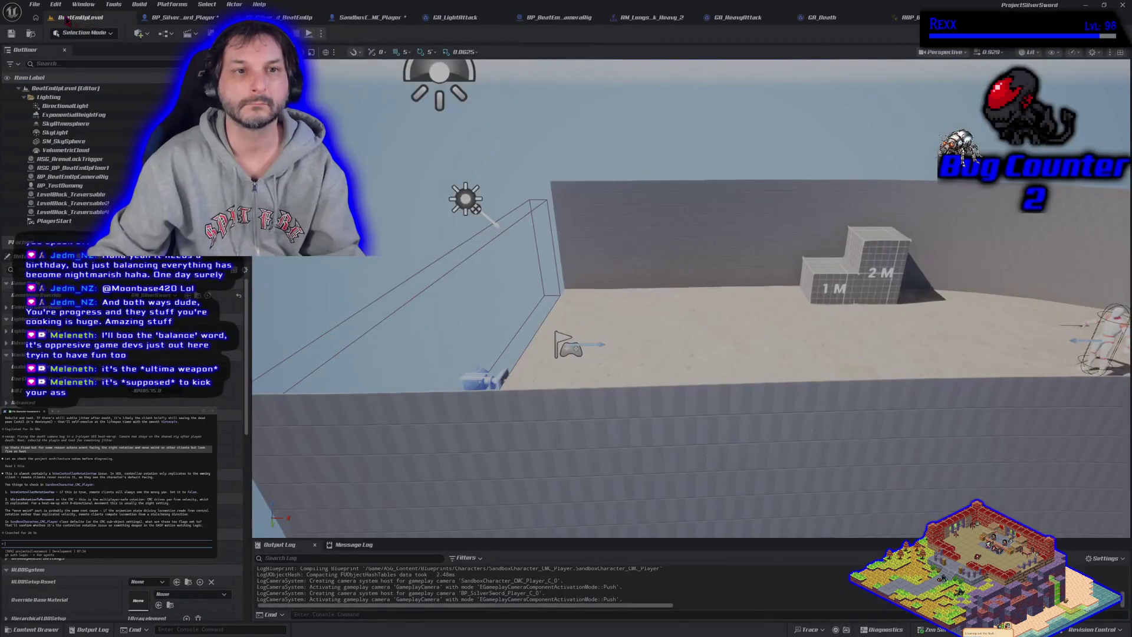
Play-test and stop BeatEmUpLevel, then search BP_SilverSword_Player's Details for 'orient'
{"action": "key", "text": "alt+p"}
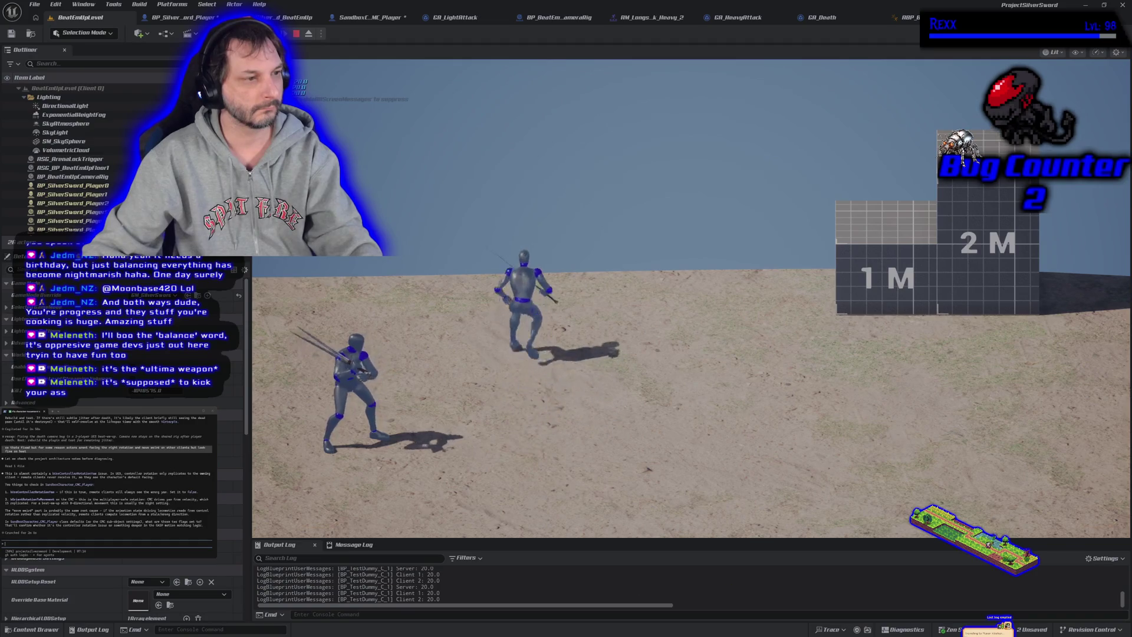
{"action": "key", "text": "Escape"}
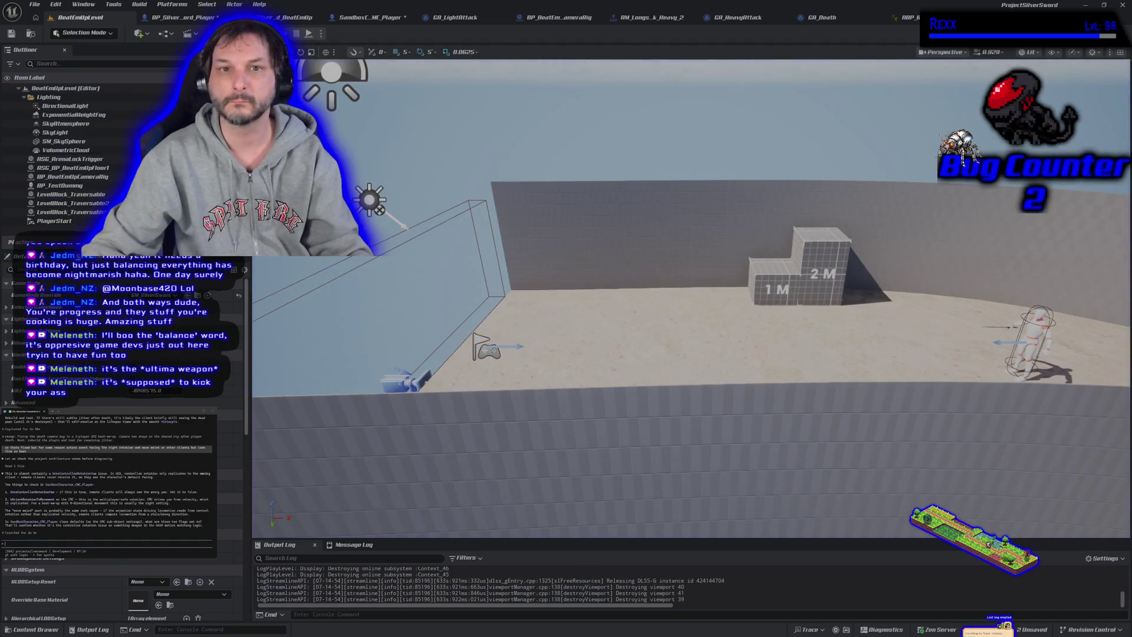
{"action": "left_click", "coordinate": [184, 17]}
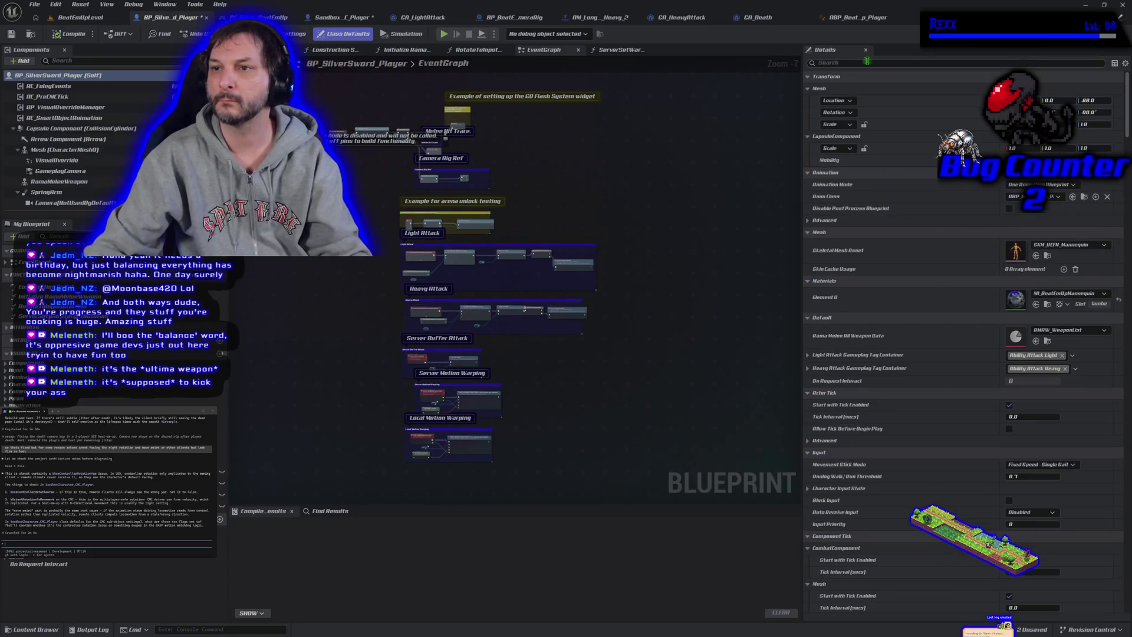
{"action": "type", "text": "orien"}
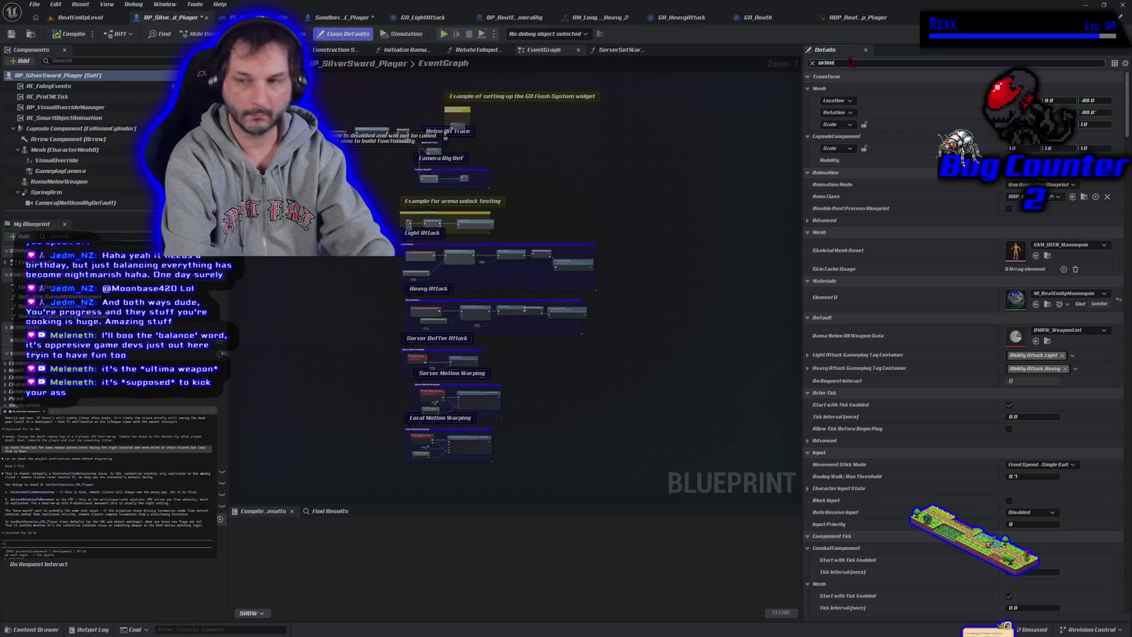
{"action": "type", "text": "t"}
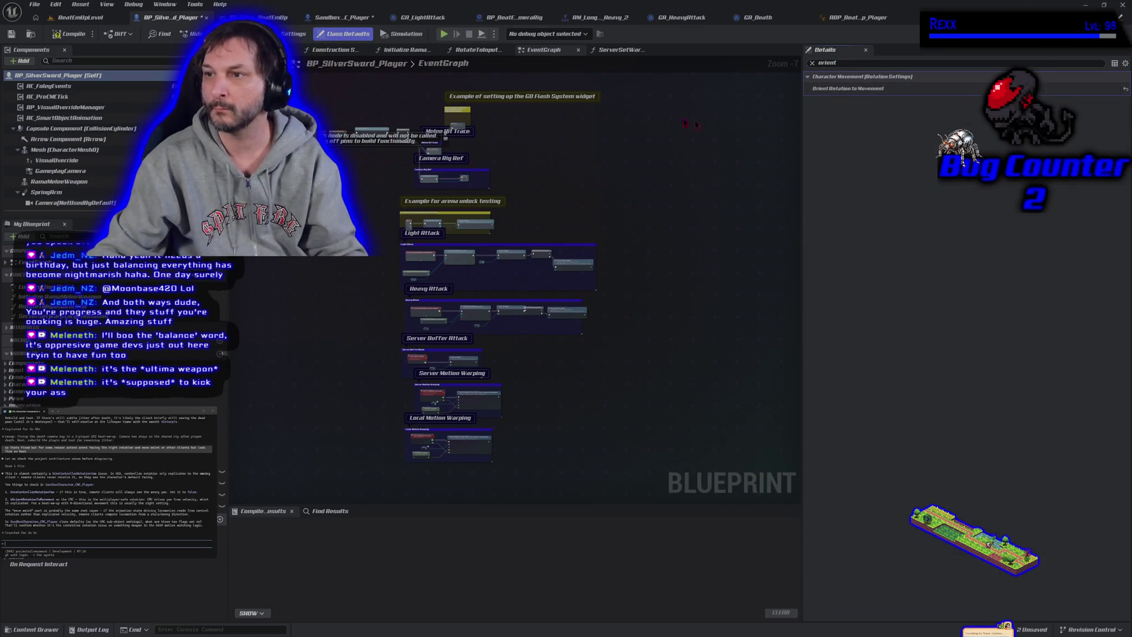
Compile BP_SilverSword_Player, clear the Details search, and switch to SandboxCharacter_CMC_Player
{"action": "left_click", "coordinate": [69, 33]}
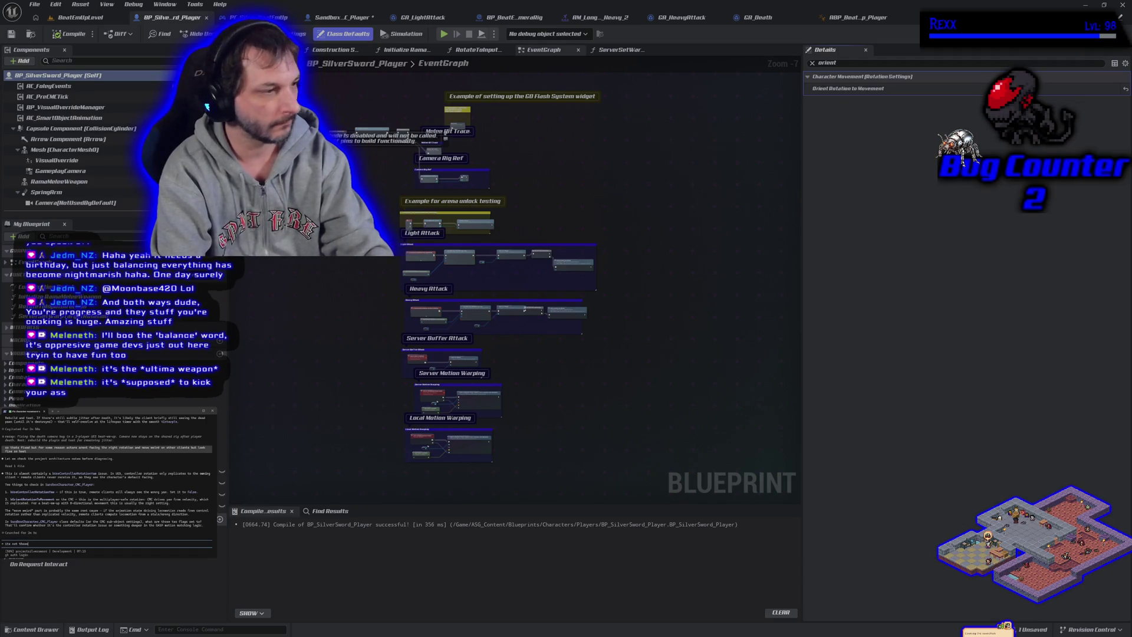
{"action": "key", "text": "Return"}
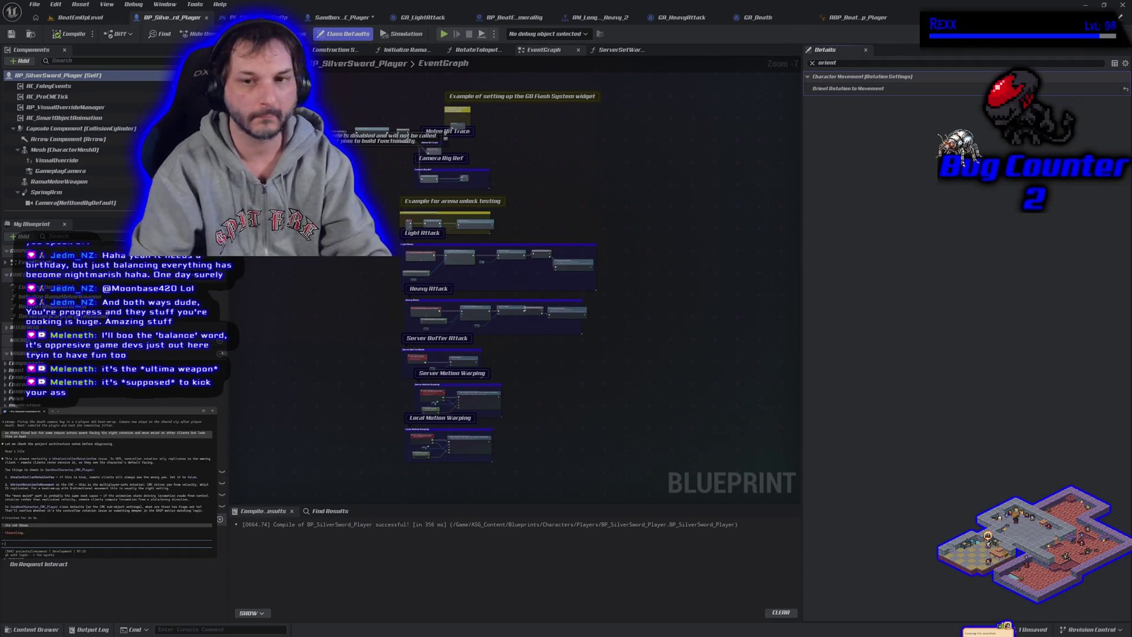
{"action": "left_click", "coordinate": [812, 62]}
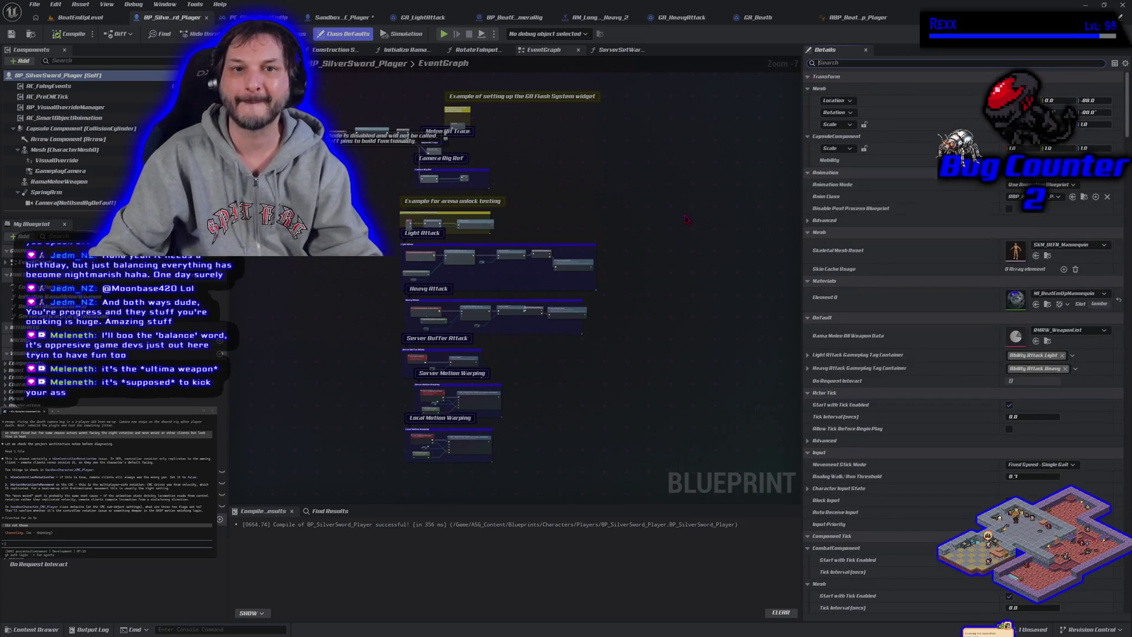
{"action": "left_click", "coordinate": [349, 17]}
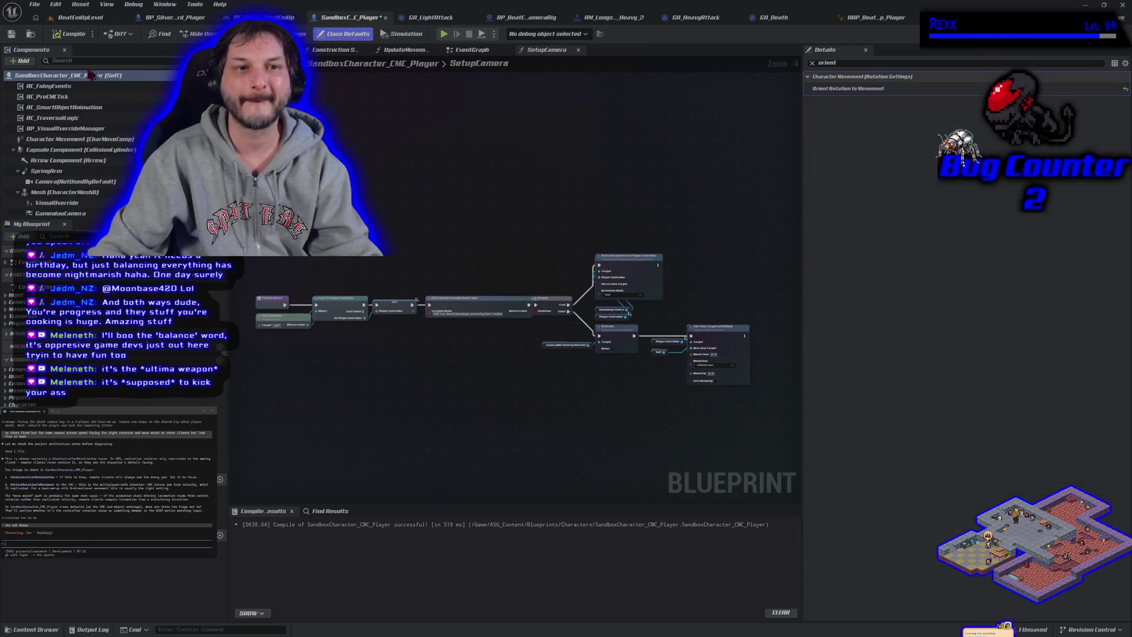
Reset the sandbox character's Orient Rotation to Movement to default, recompile, and close it
{"action": "left_click", "coordinate": [195, 21]}
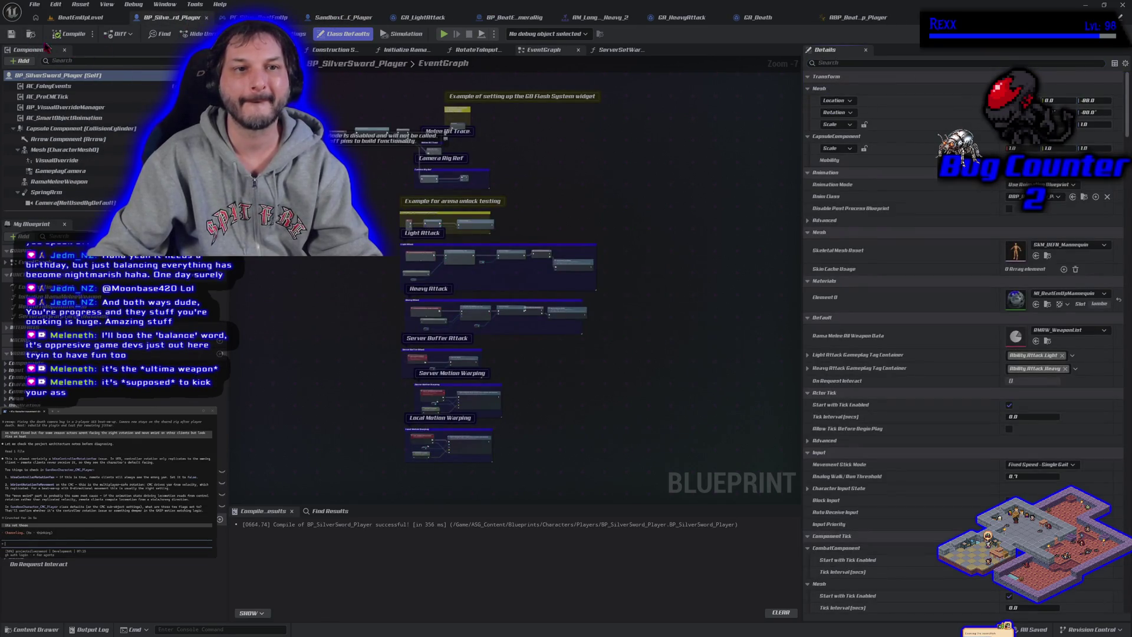
{"action": "left_click", "coordinate": [349, 17]}
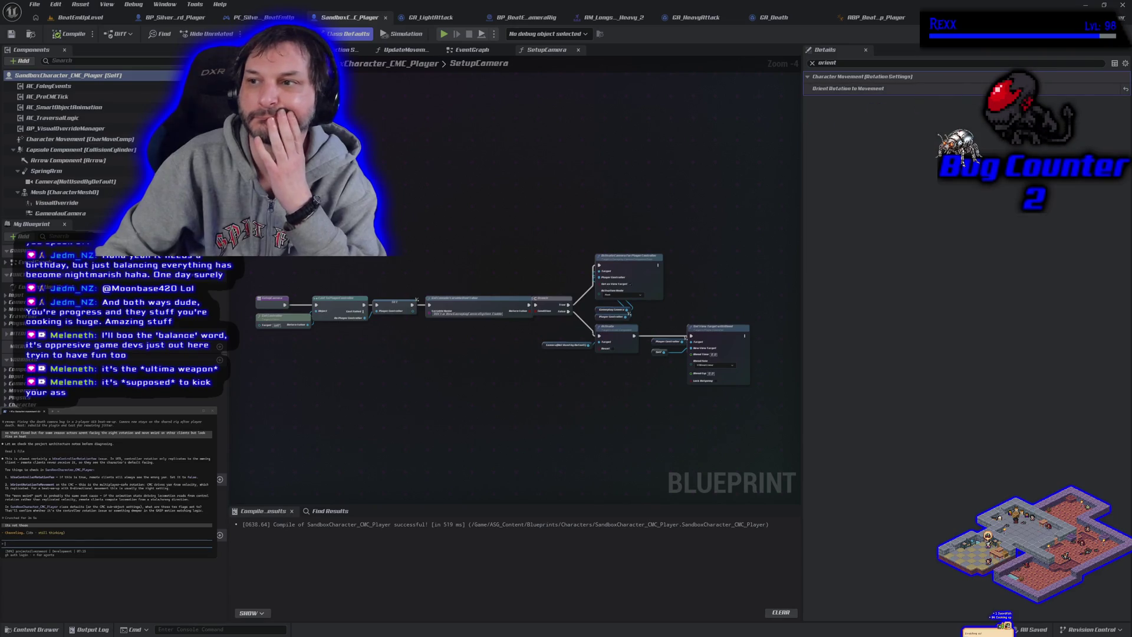
{"action": "left_click", "coordinate": [978, 88]}
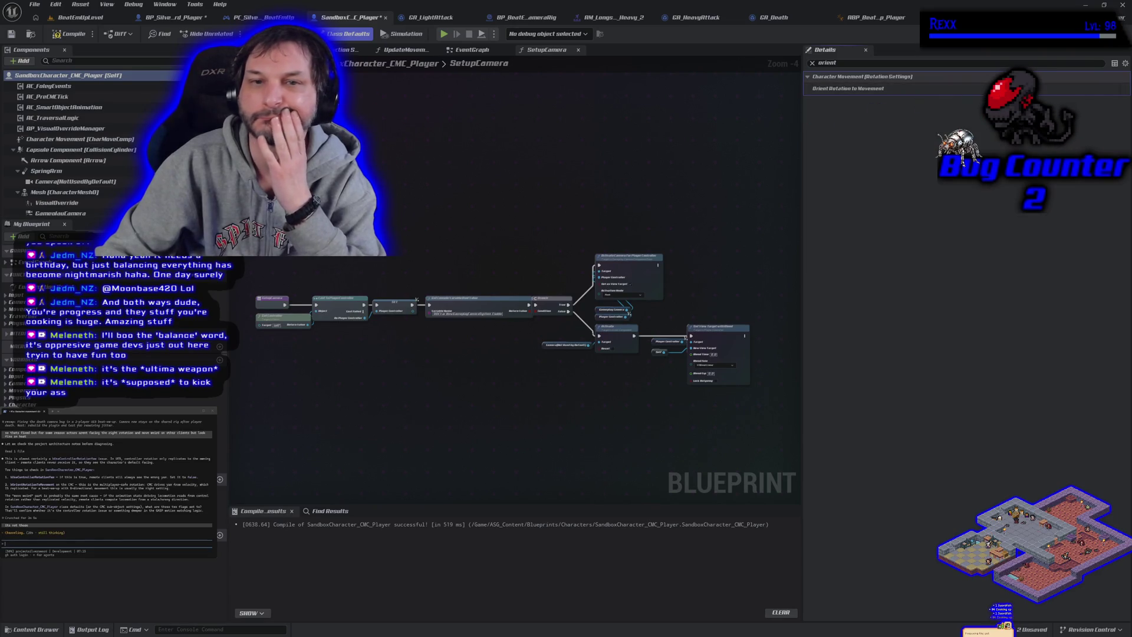
{"action": "left_click", "coordinate": [55, 36]}
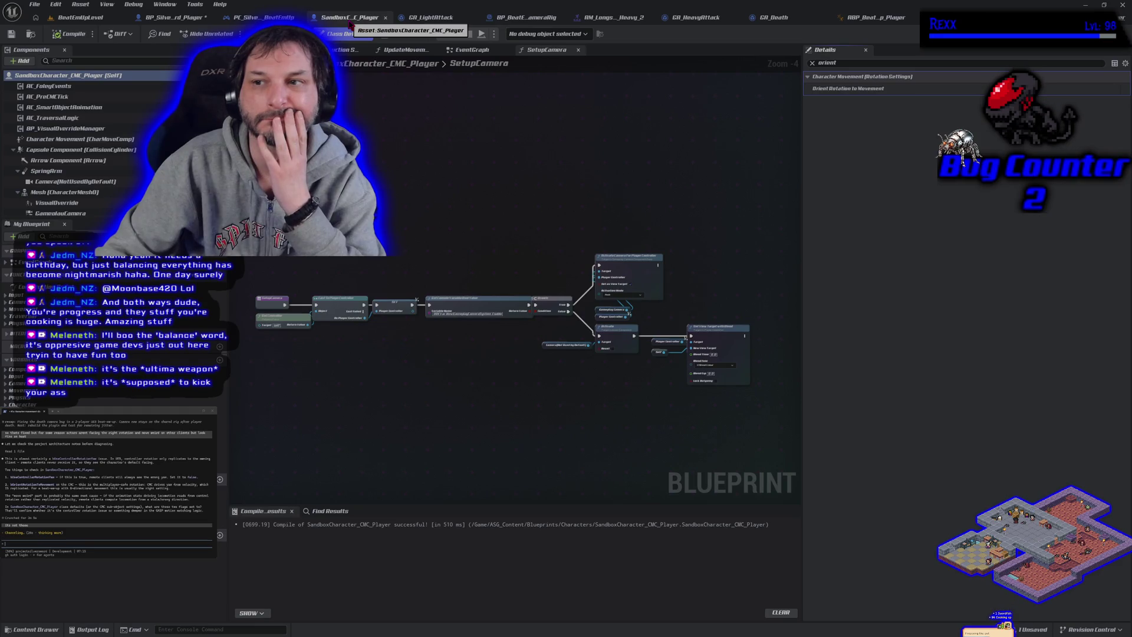
{"action": "left_click", "coordinate": [812, 63]}
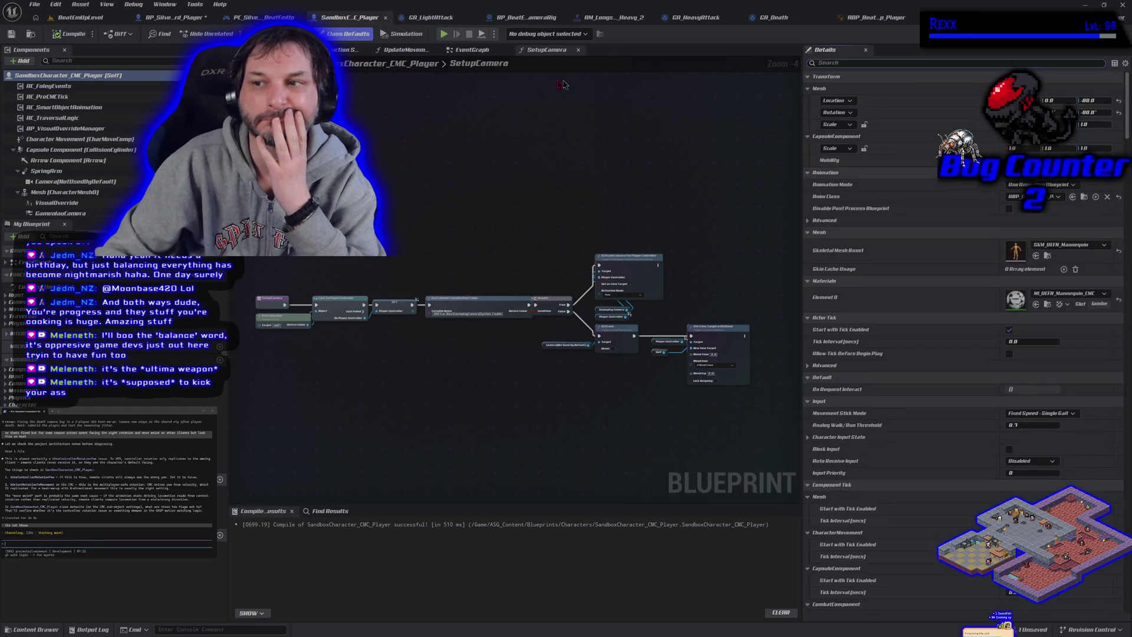
{"action": "left_click", "coordinate": [386, 17]}
Check BP_SilverSword_Player's 'orien' properties, save all assets, and return to BeatEmUpLevel
{"action": "left_click", "coordinate": [222, 22]}
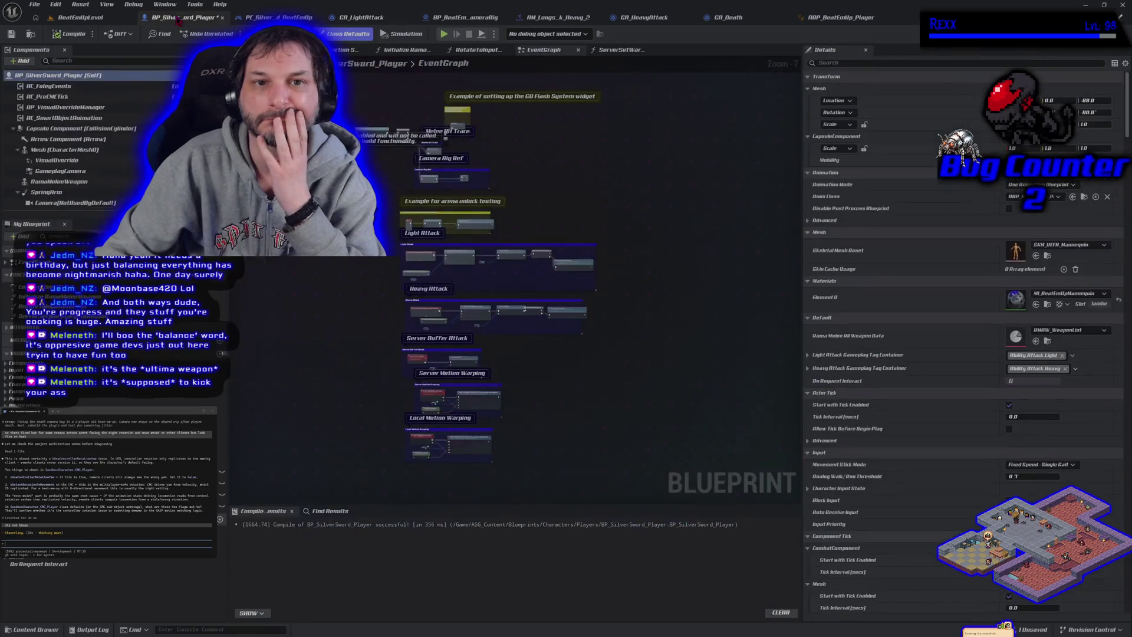
{"action": "left_click", "coordinate": [859, 62]}
{"action": "type", "text": "ori"}
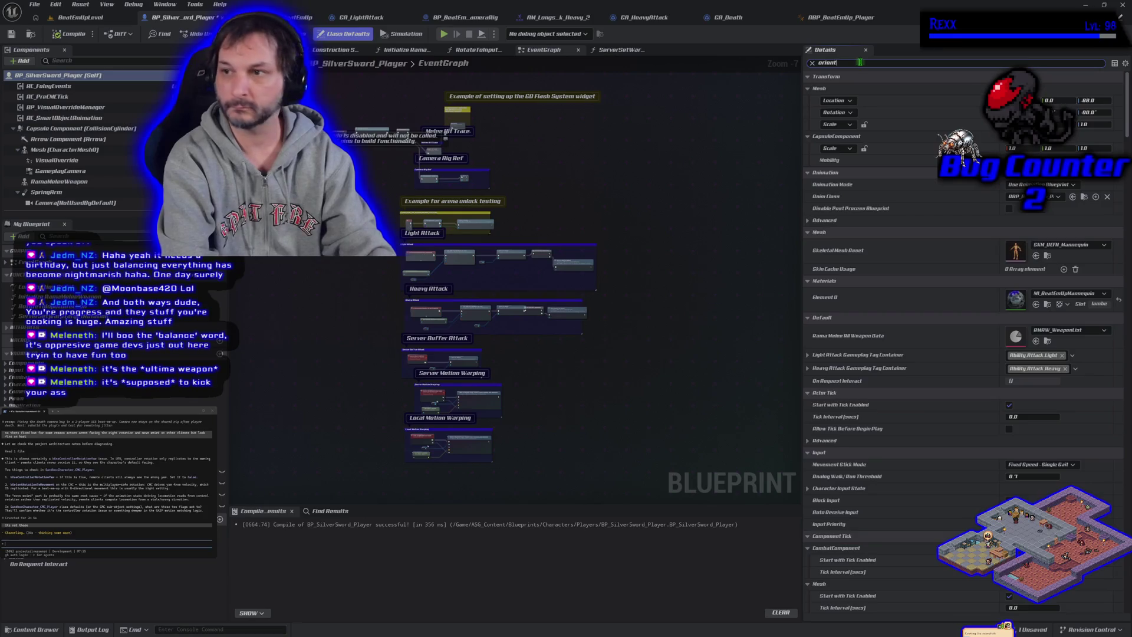
{"action": "type", "text": "en"}
{"action": "left_click", "coordinate": [812, 63]}
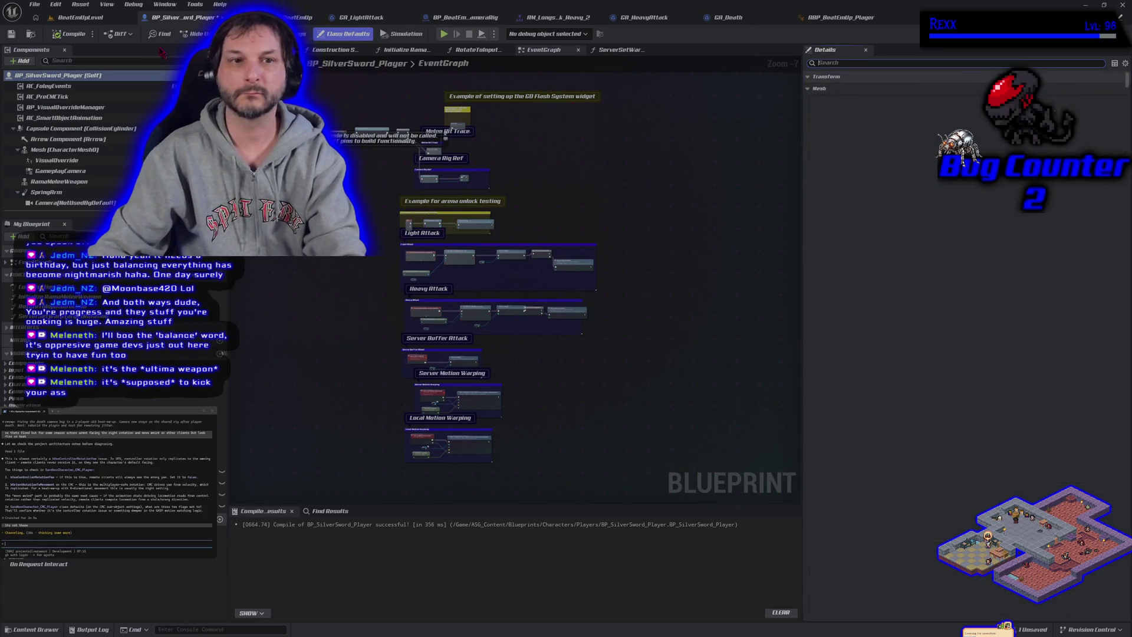
{"action": "left_click", "coordinate": [11, 33]}
{"action": "left_click", "coordinate": [72, 17]}
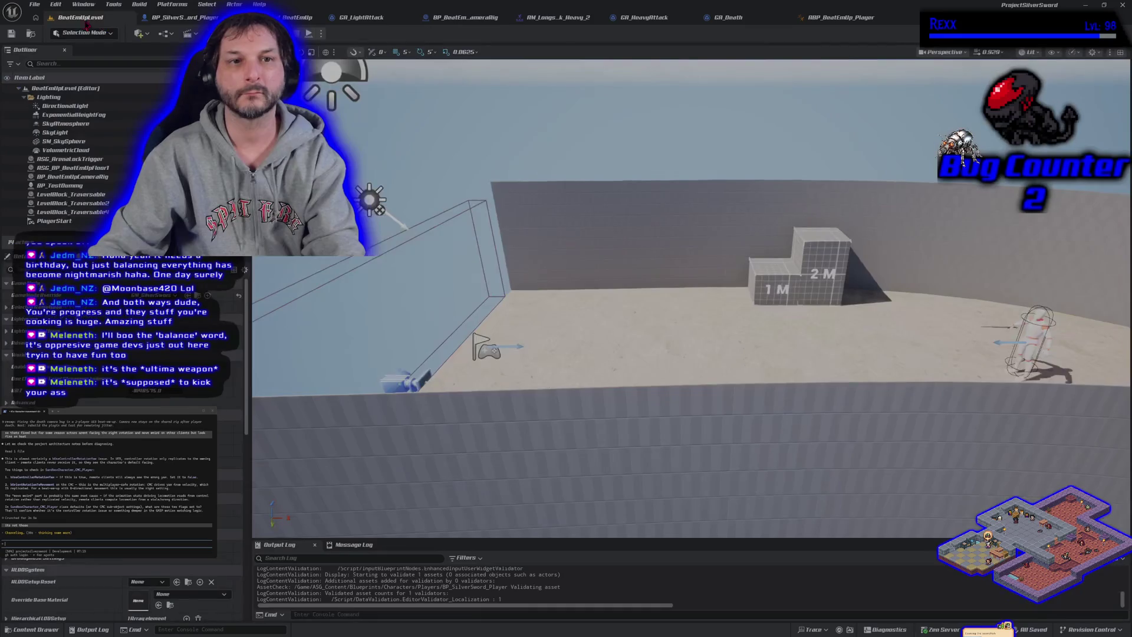
Play-test the level again, stop it, and open the Content Drawer to the character assets
{"action": "key", "text": "alt+p"}
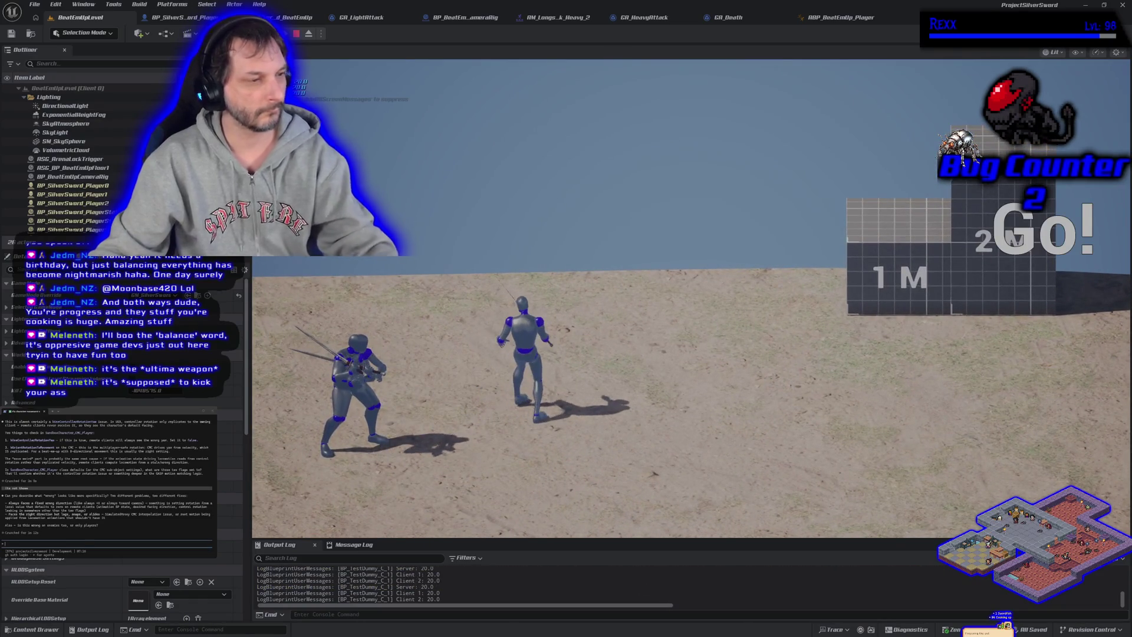
{"action": "key", "text": "Escape"}
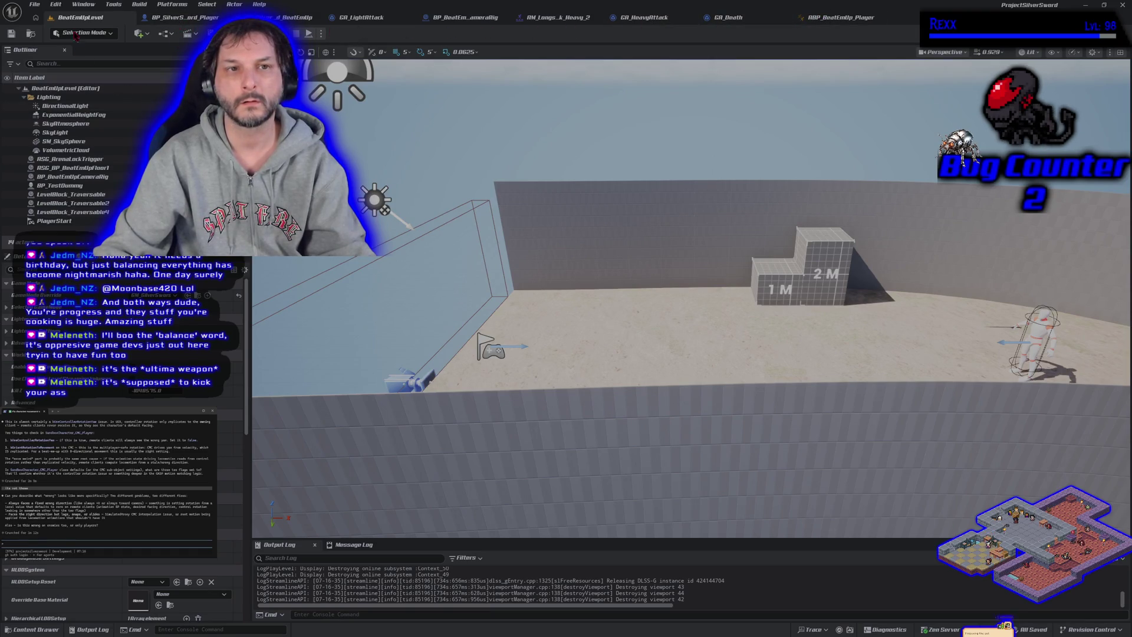
{"action": "left_click", "coordinate": [57, 632]}
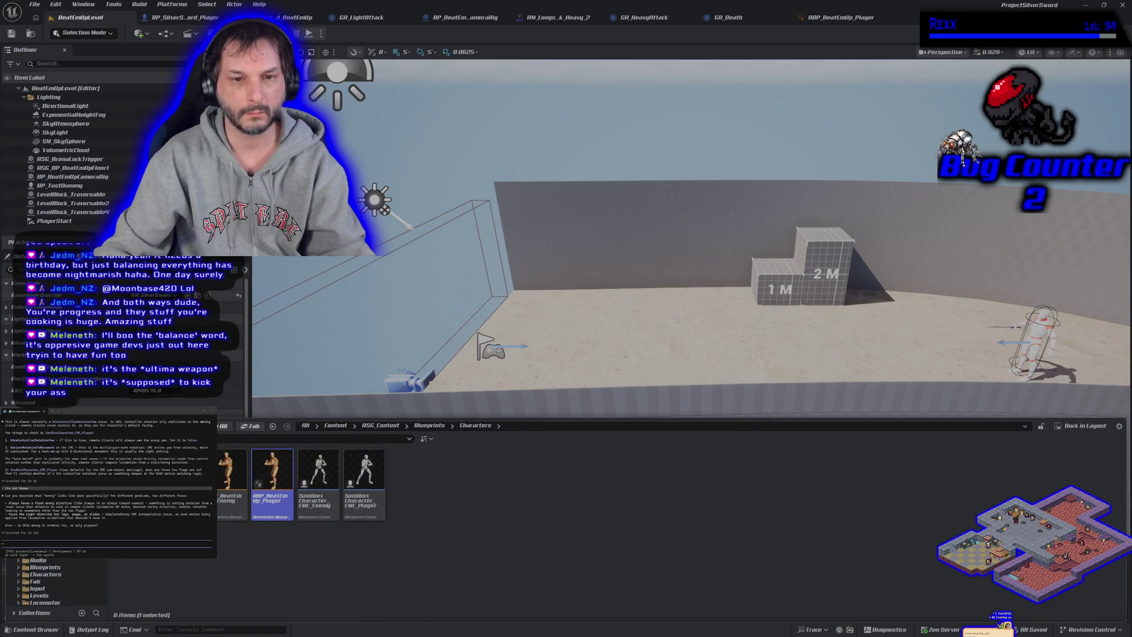
In GM_SilverSword_BeatEmUp, set Player Controller Class to PC_Sandbox and go back to the level
{"action": "key", "text": "ctrl+space"}
{"action": "key", "text": "ctrl+space"}
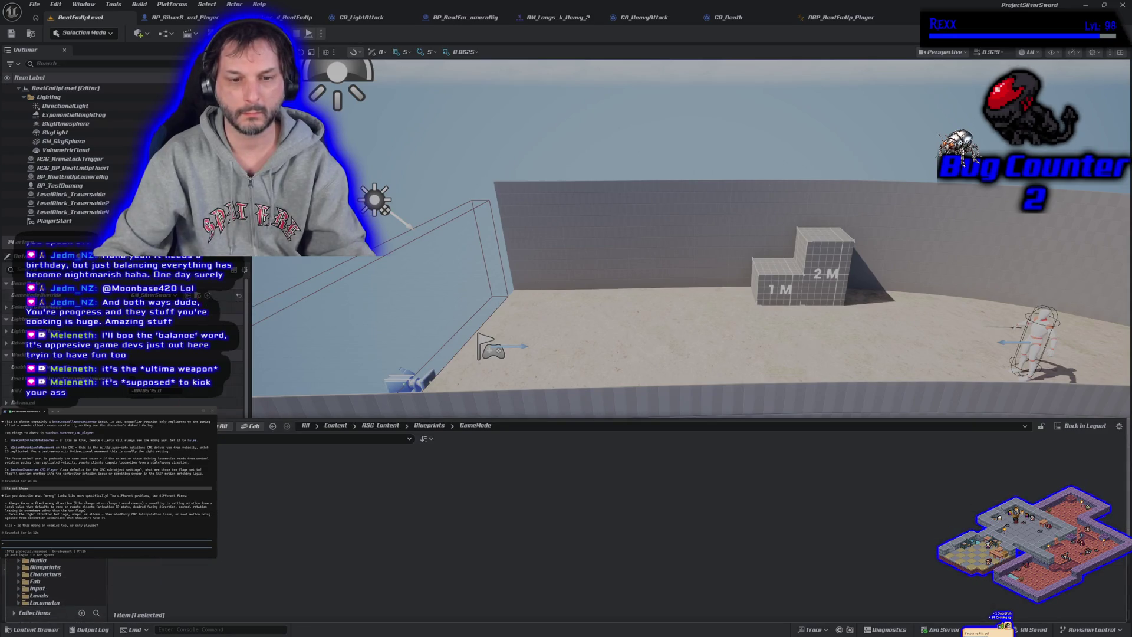
{"action": "double_click", "coordinate": [148, 466]}
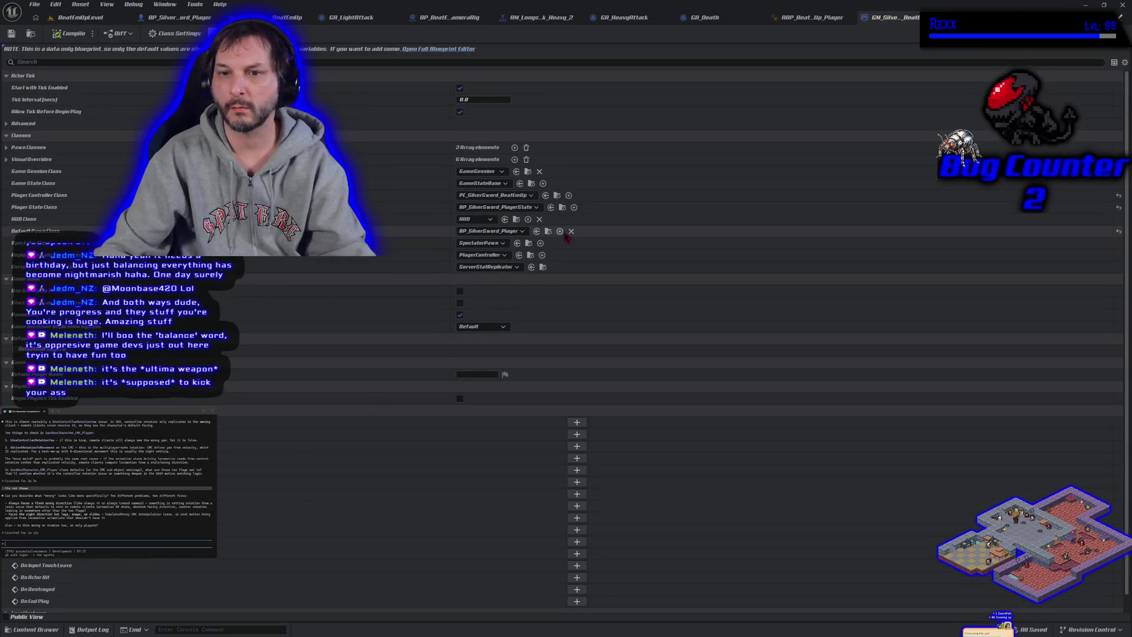
{"action": "left_click", "coordinate": [522, 196]}
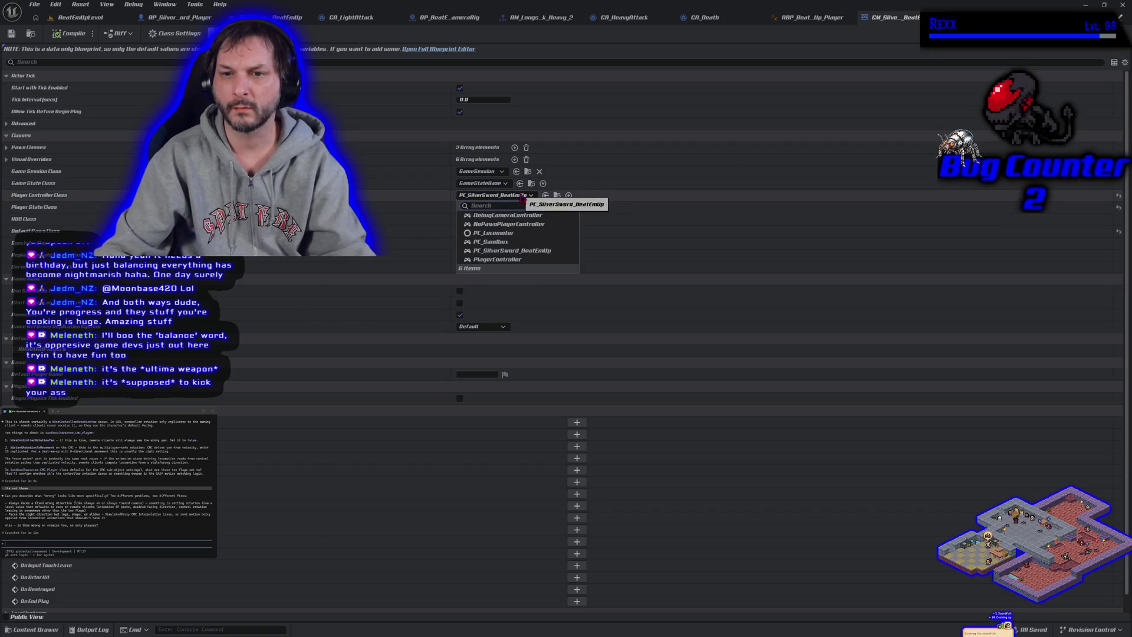
{"action": "left_click", "coordinate": [519, 242]}
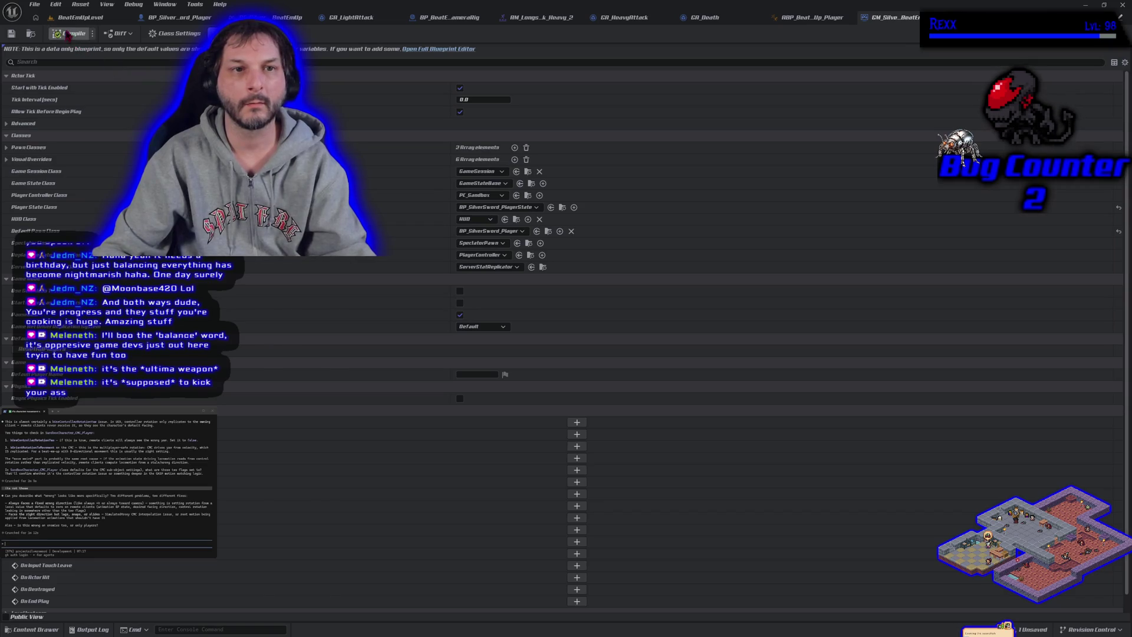
{"action": "left_click", "coordinate": [81, 17]}
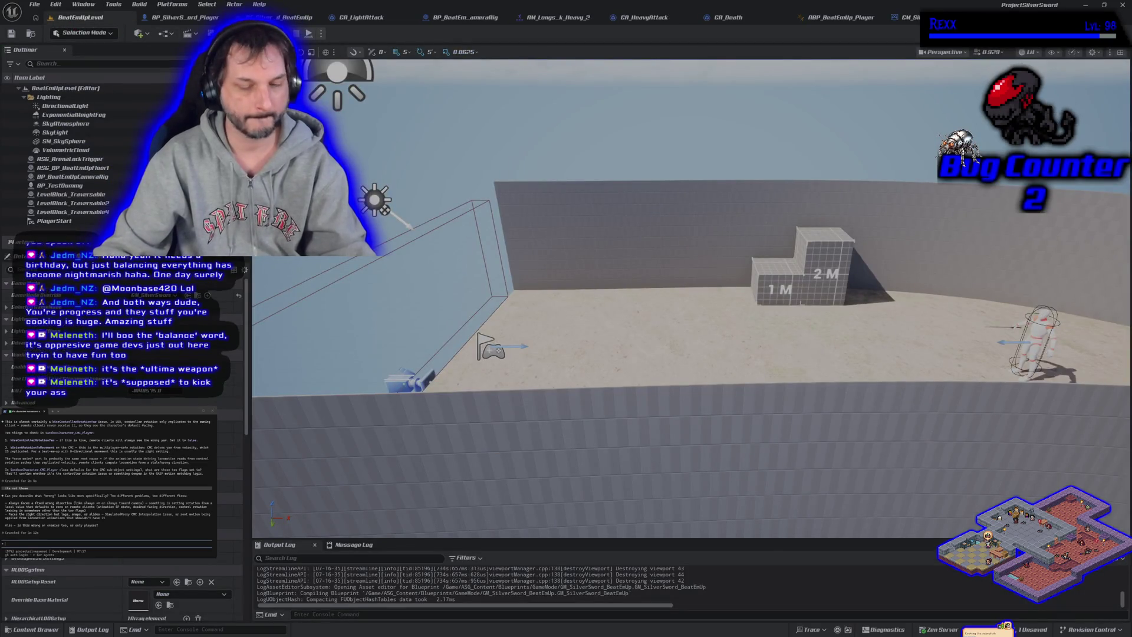
{"action": "key", "text": "alt+p"}
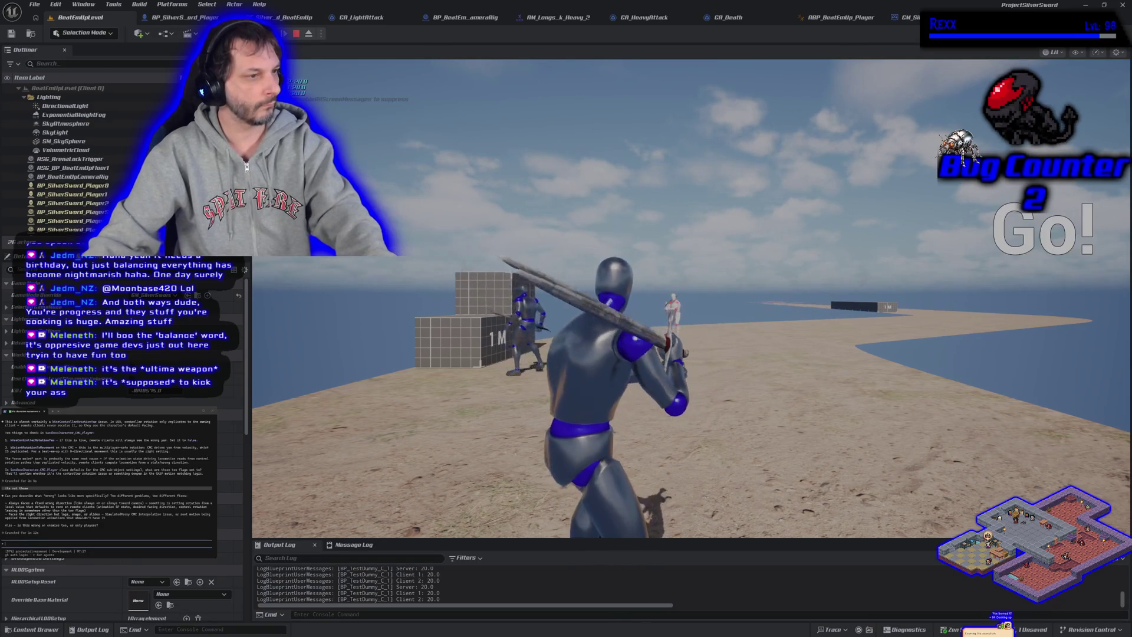
{"action": "key", "text": "Escape"}
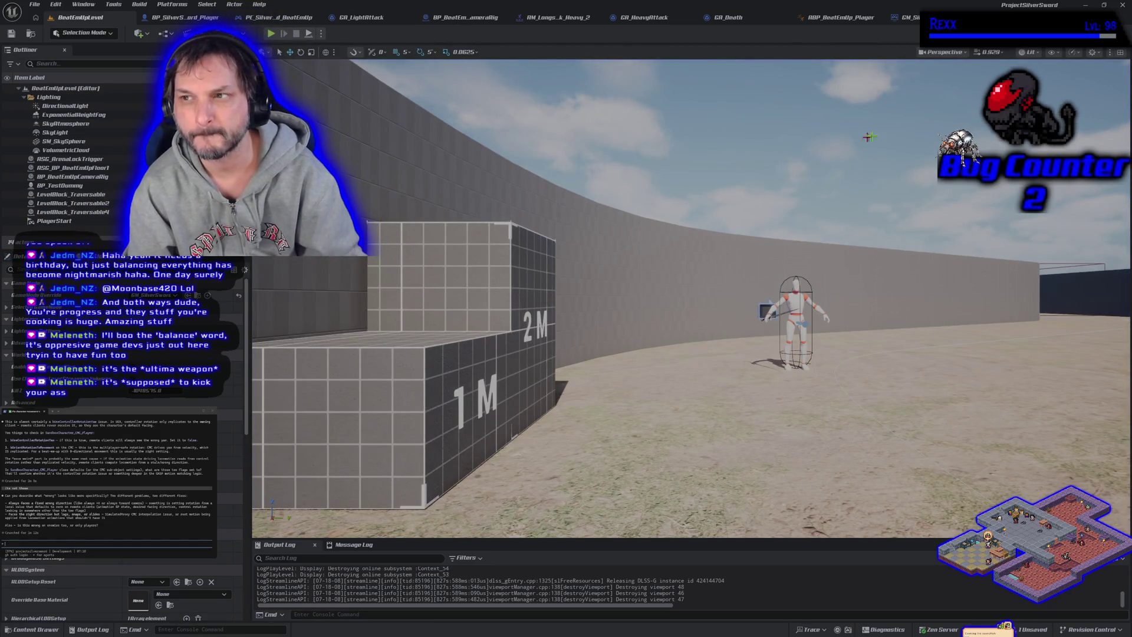
{"action": "left_click", "coordinate": [905, 17]}
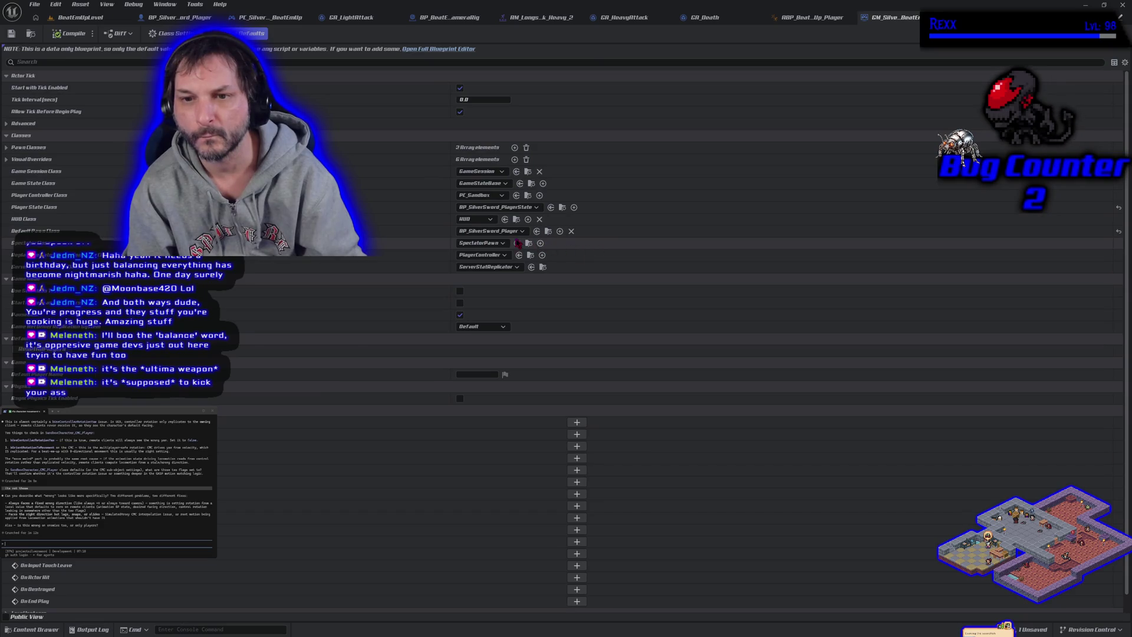
Choose PC_SilverSword_BeatEmUp as Player Controller Class, compile, and return to BeatEmUpLevel
{"action": "left_click", "coordinate": [503, 196]}
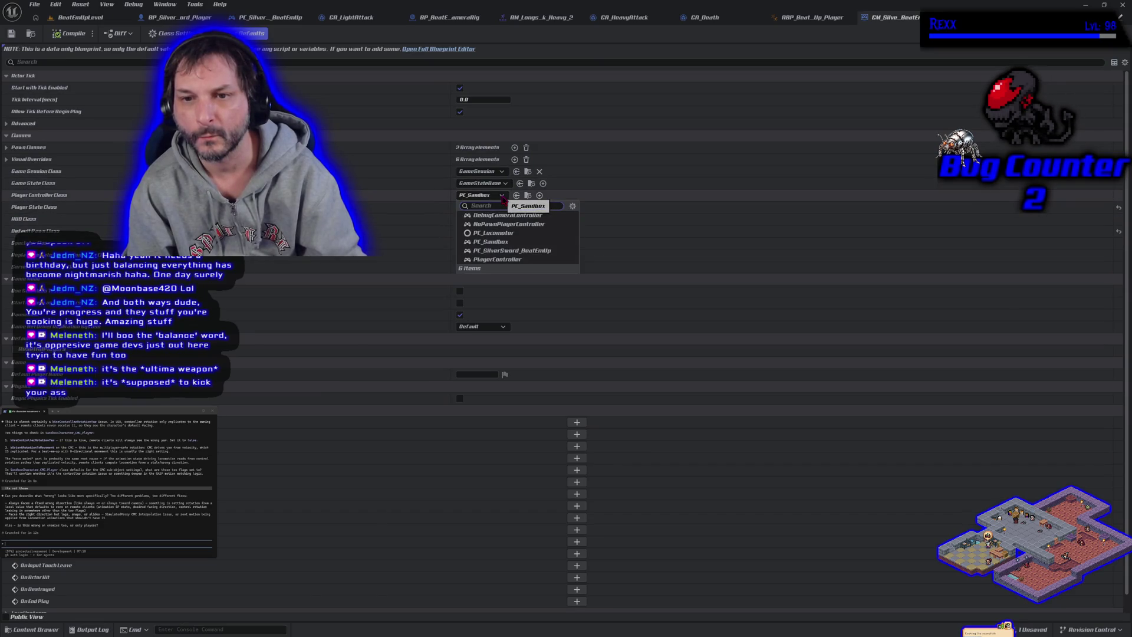
{"action": "left_click", "coordinate": [511, 251]}
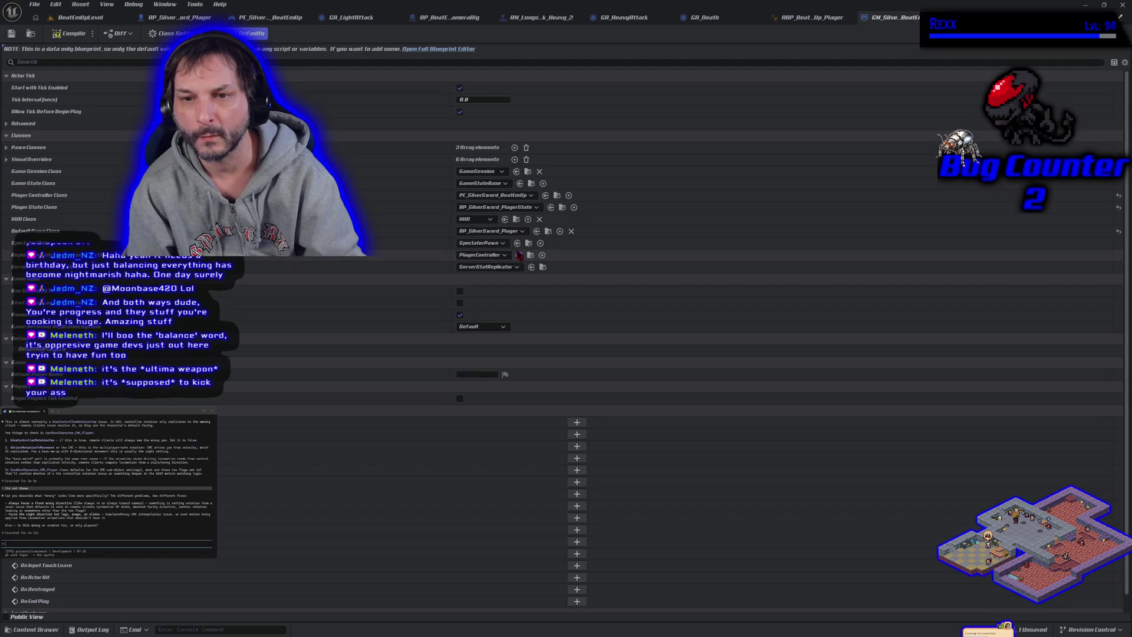
{"action": "left_click", "coordinate": [58, 34]}
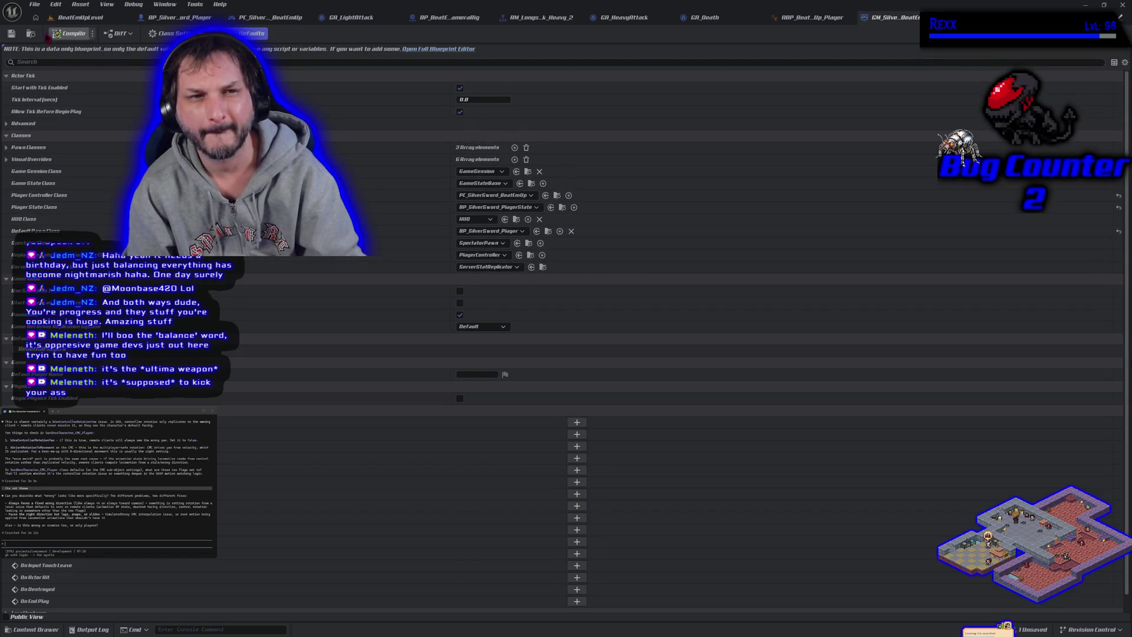
{"action": "left_click", "coordinate": [102, 20]}
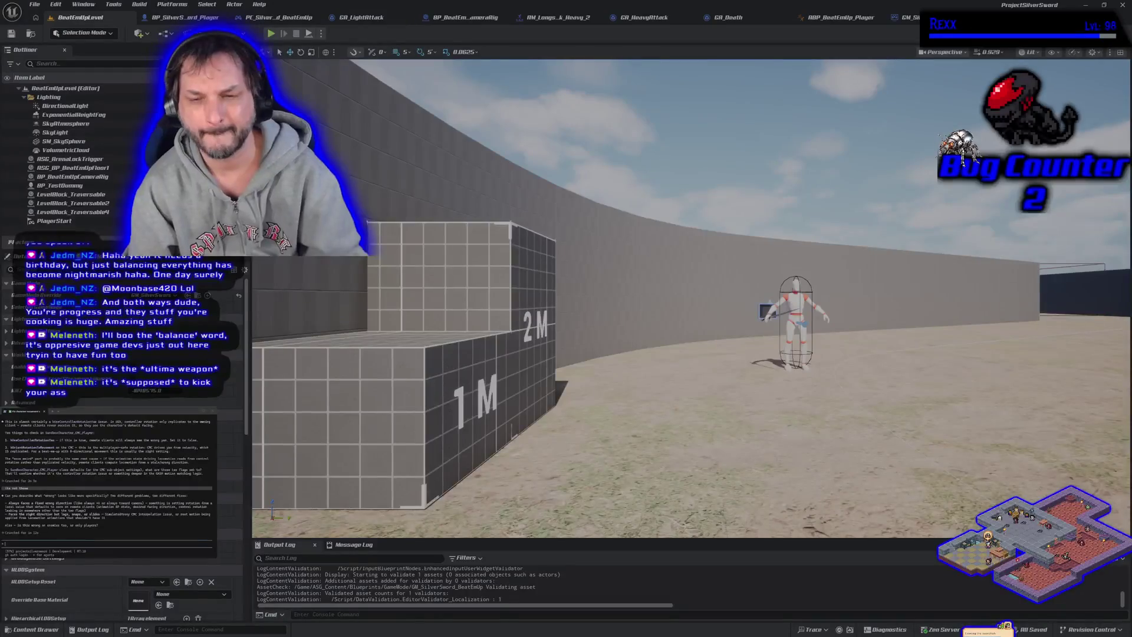
Open the GM_Sandbox game mode blueprint's event graph from the Content Drawer
{"action": "mouse_move", "coordinate": [690, 295]}
{"action": "left_mouse_down"}
{"action": "mouse_move", "coordinate": [689, 365]}
{"action": "mouse_move", "coordinate": [710, 340]}
{"action": "left_mouse_up"}
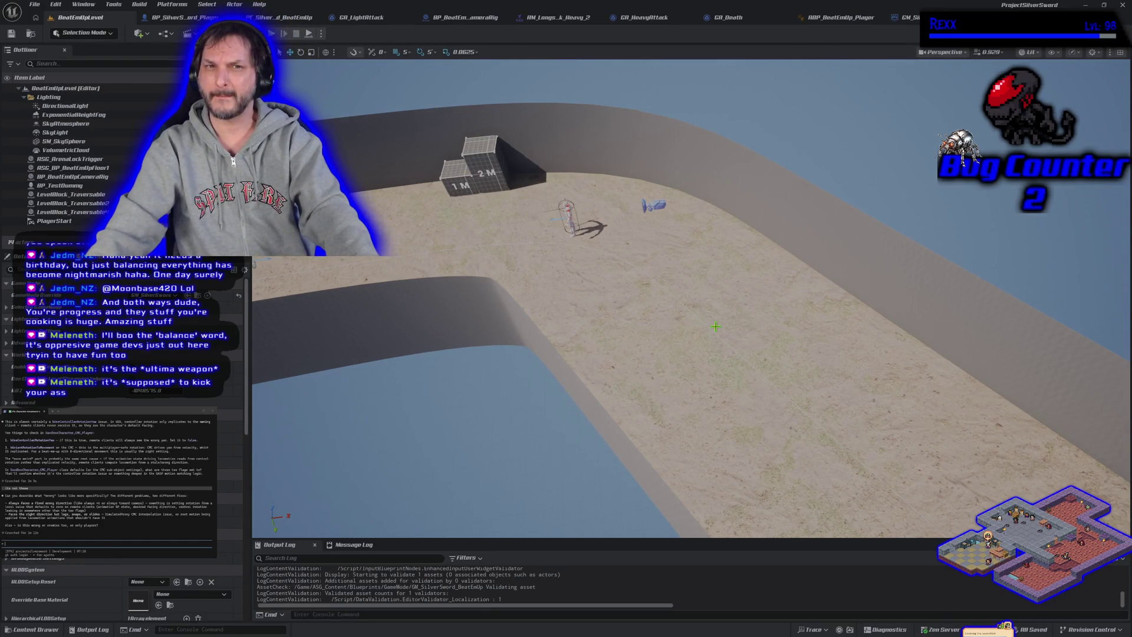
{"action": "left_click", "coordinate": [44, 632]}
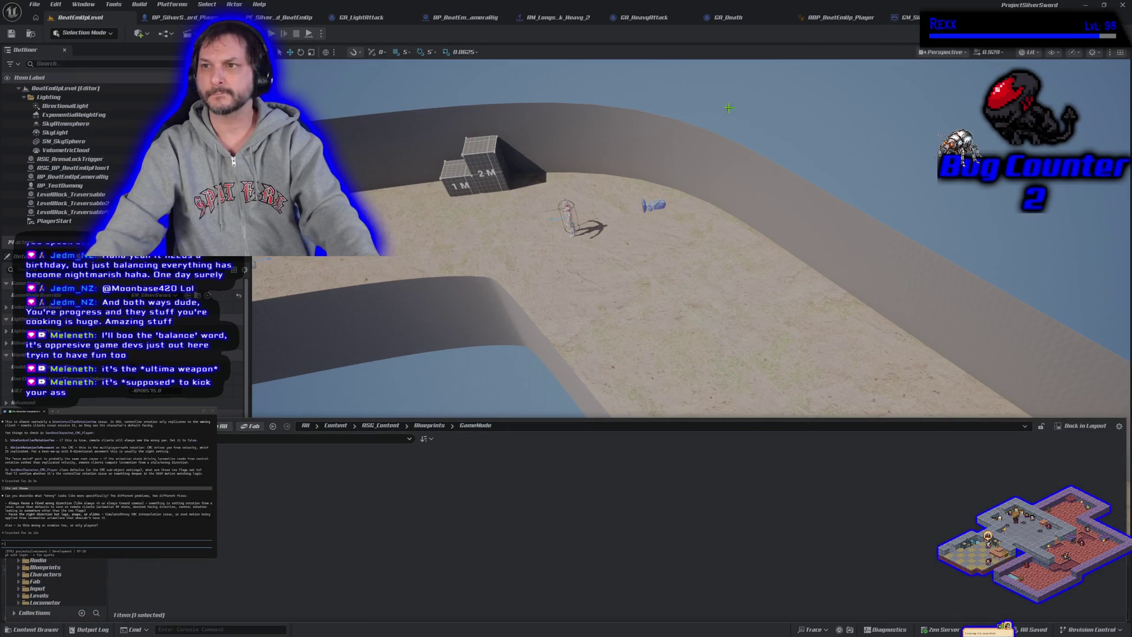
{"action": "key", "text": "Return"}
{"action": "key", "text": "ctrl+space"}
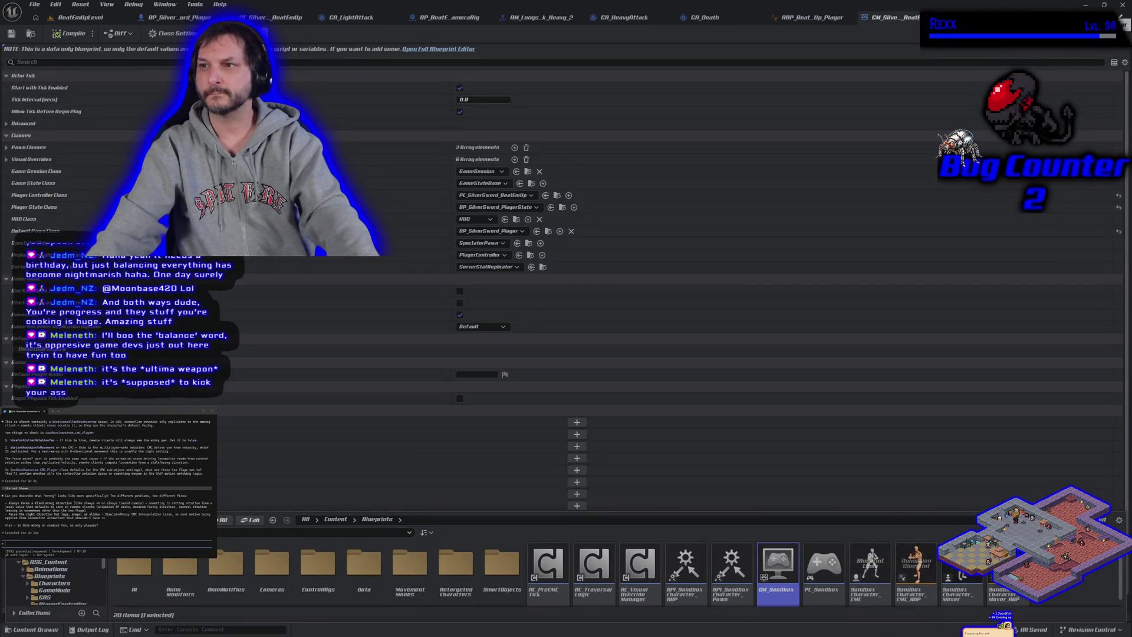
{"action": "double_click", "coordinate": [775, 569]}
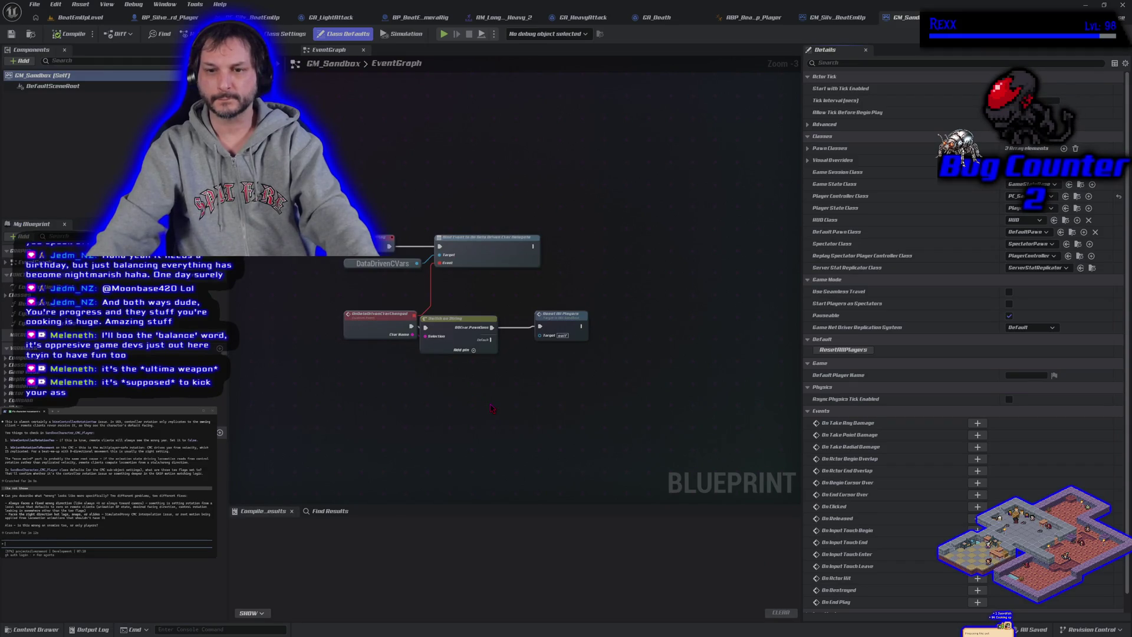
Hide GM_Sandbox's class defaults and return to the BeatEmUpLevel map
{"action": "scroll", "coordinate": [491, 407], "scroll_direction": "up", "scroll_amount": 2}
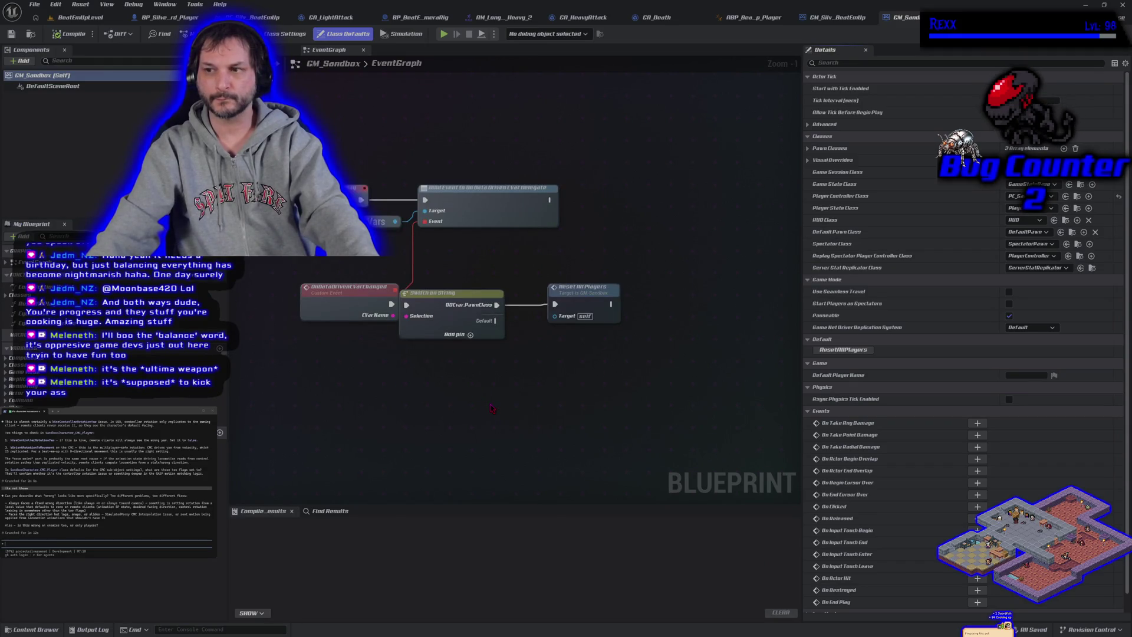
{"action": "scroll", "coordinate": [491, 408], "scroll_direction": "down", "scroll_amount": 1}
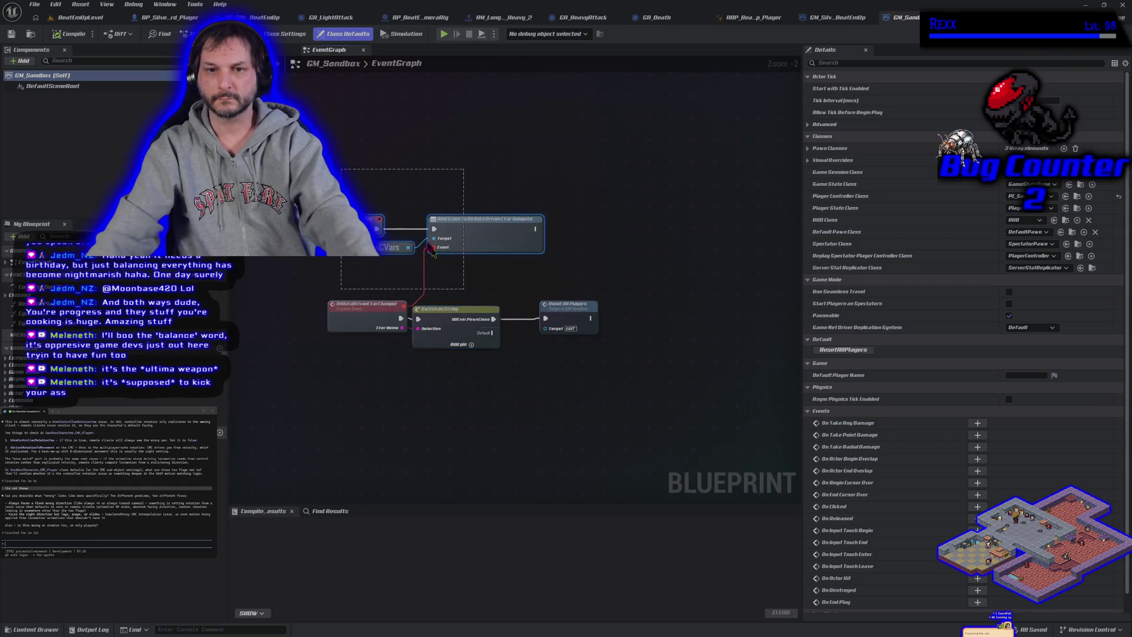
{"action": "left_click", "coordinate": [533, 419]}
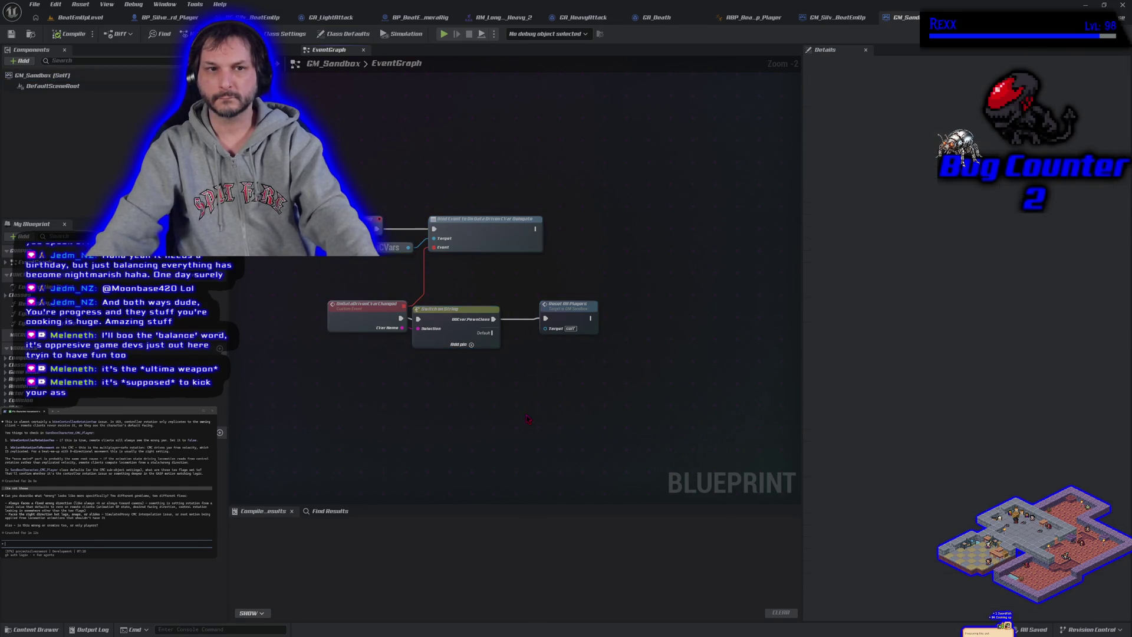
{"action": "left_click", "coordinate": [98, 19]}
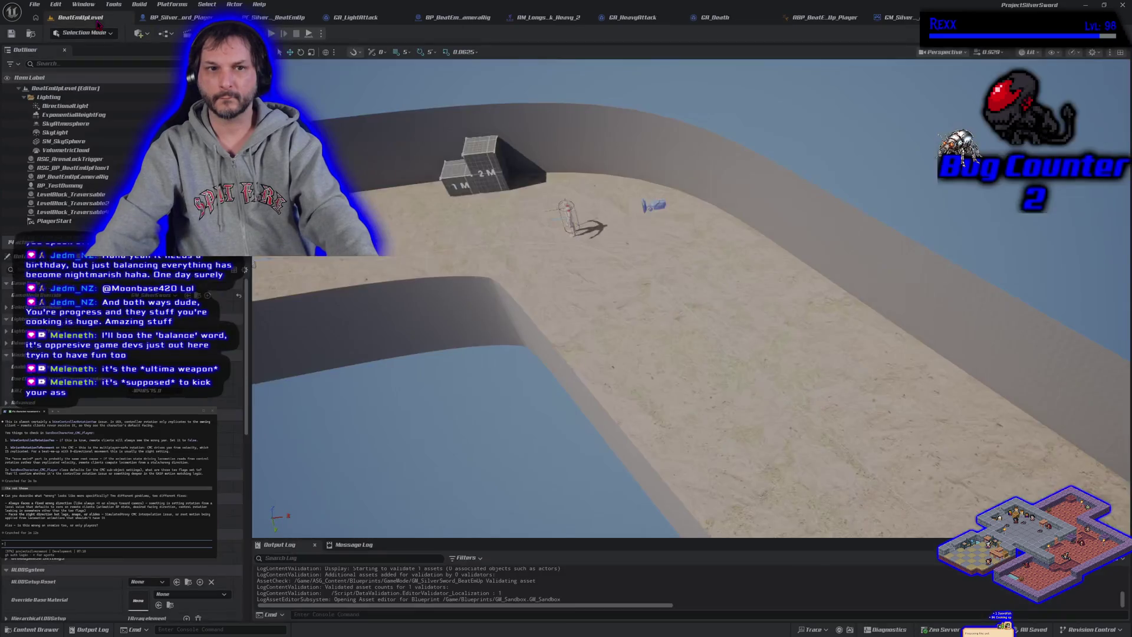
Leave the level's game mode override unchanged and save BeatEmUpLevel
{"action": "left_click", "coordinate": [154, 295]}
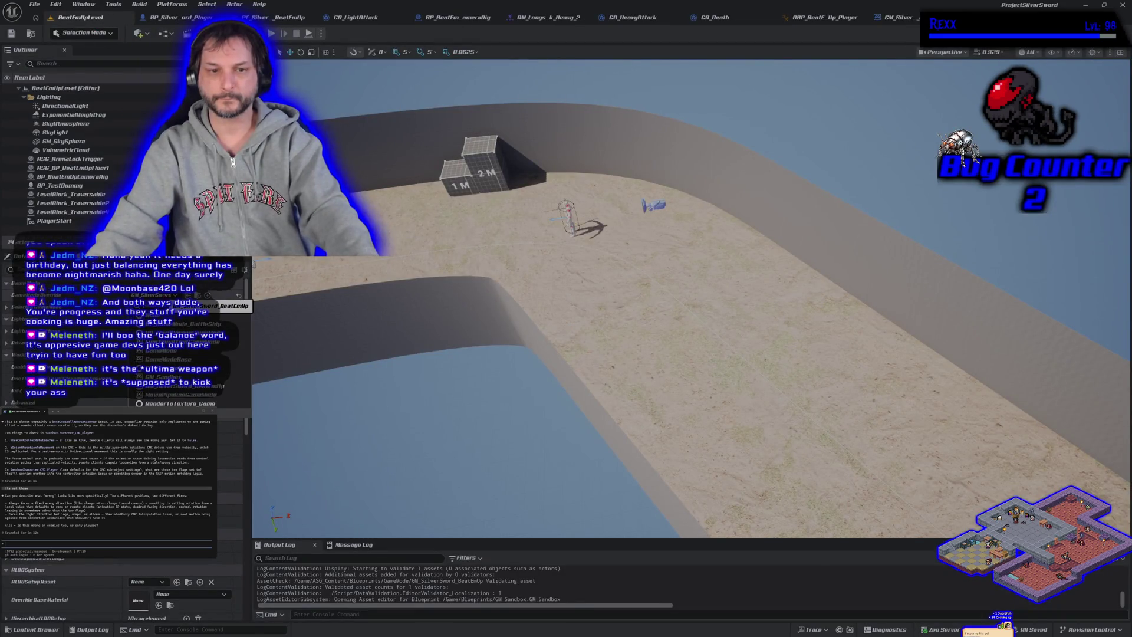
{"action": "key", "text": "Escape"}
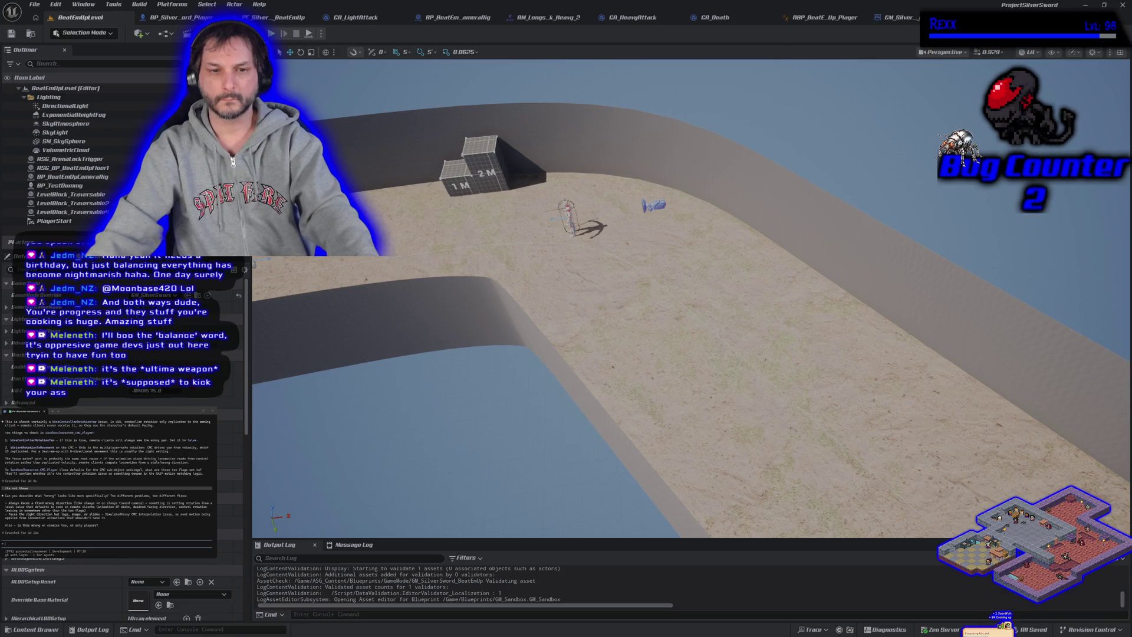
{"action": "left_click", "coordinate": [11, 35]}
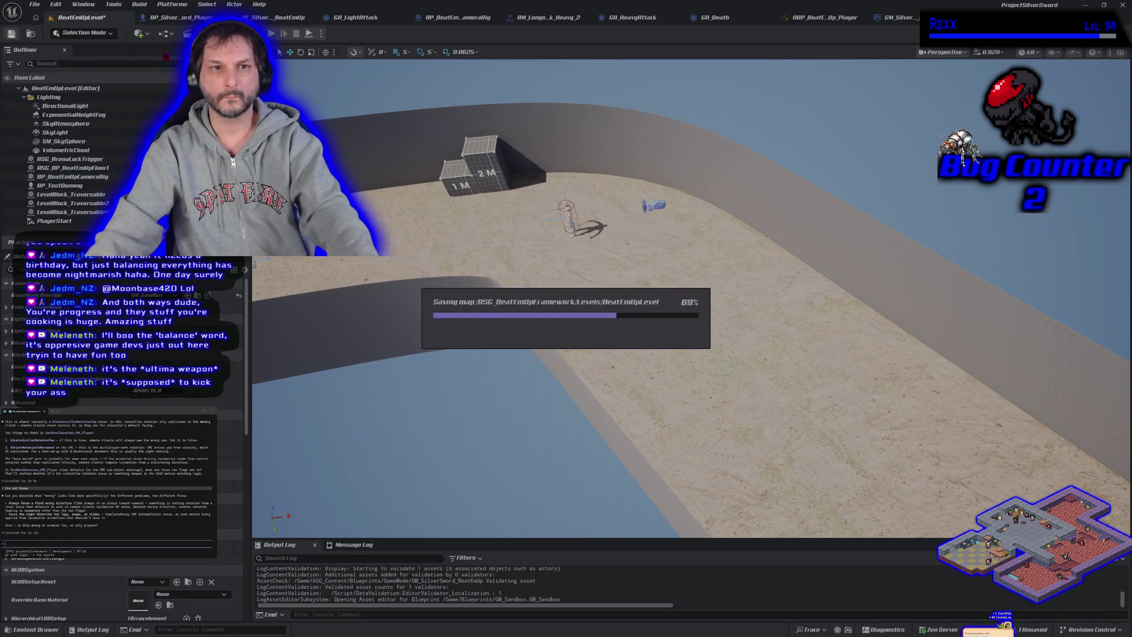
Run a brief play-in-editor test, then switch to the GM_Sandbox blueprint tab
{"action": "key", "text": "alt+p"}
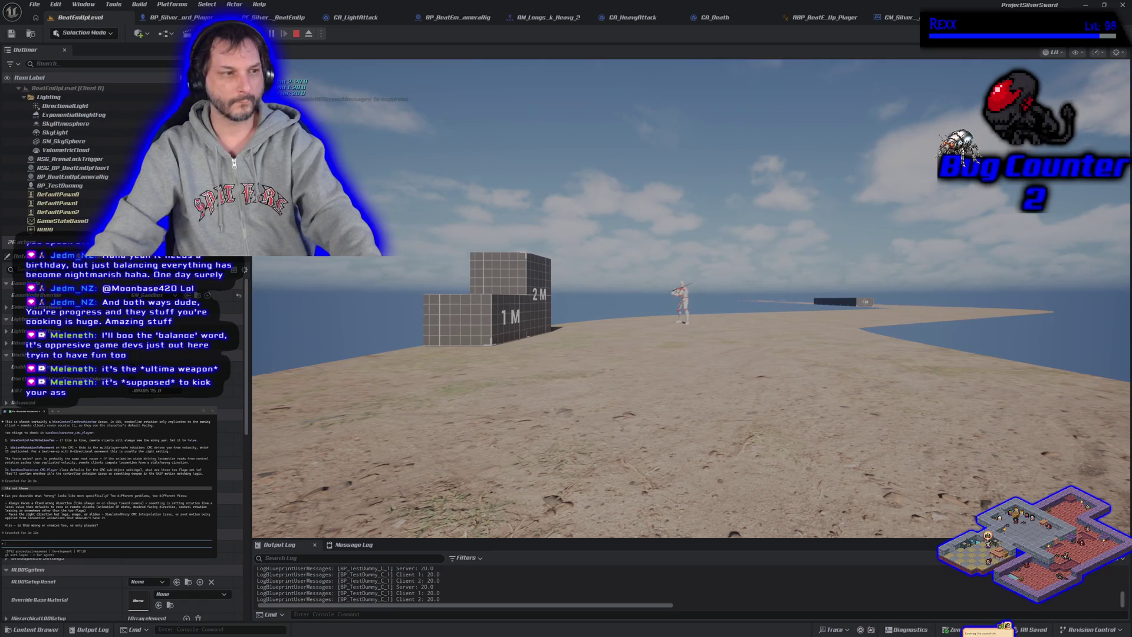
{"action": "key", "text": "Escape"}
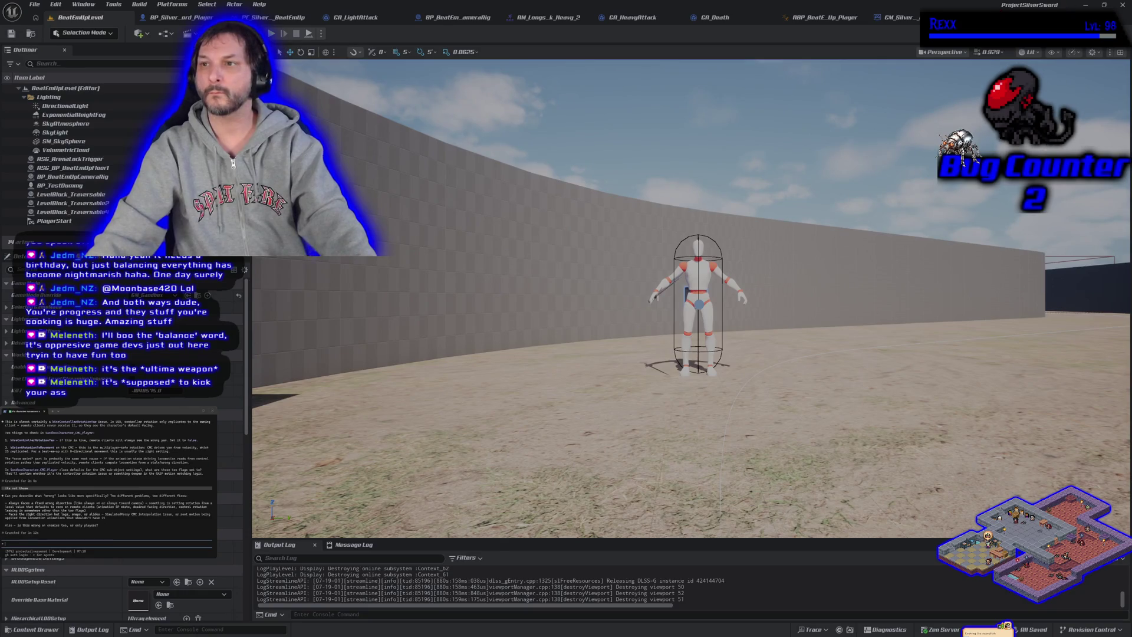
{"action": "left_click", "coordinate": [900, 17]}
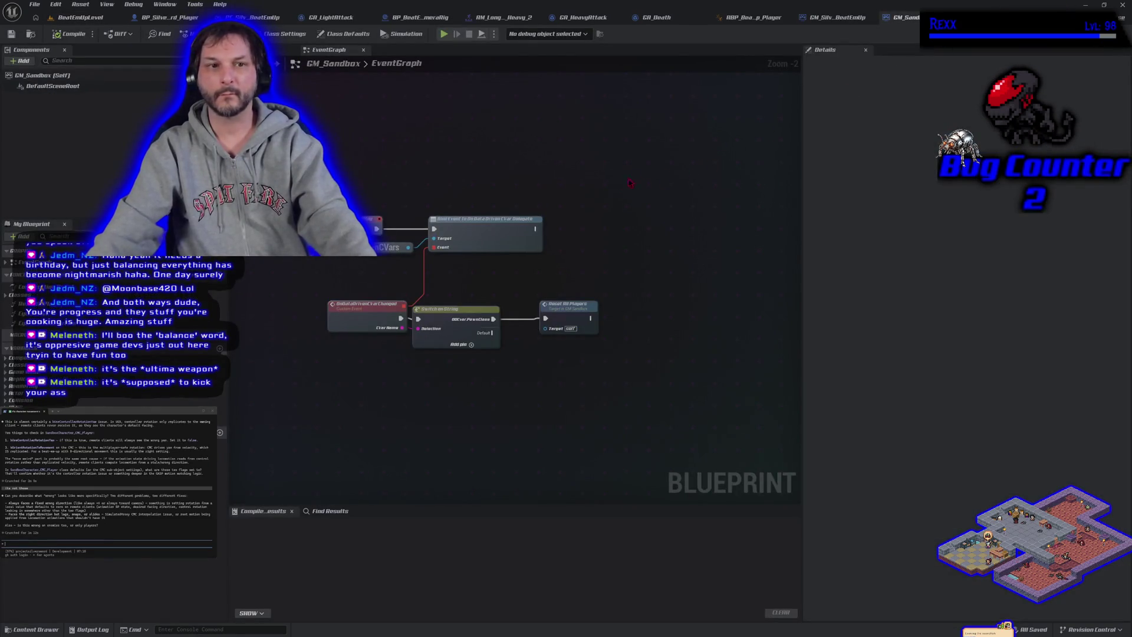
Set GM_Sandbox's player controller to PC_SilverSword_BeatEmUp, compile, and play-test the level
{"action": "left_click", "coordinate": [345, 34]}
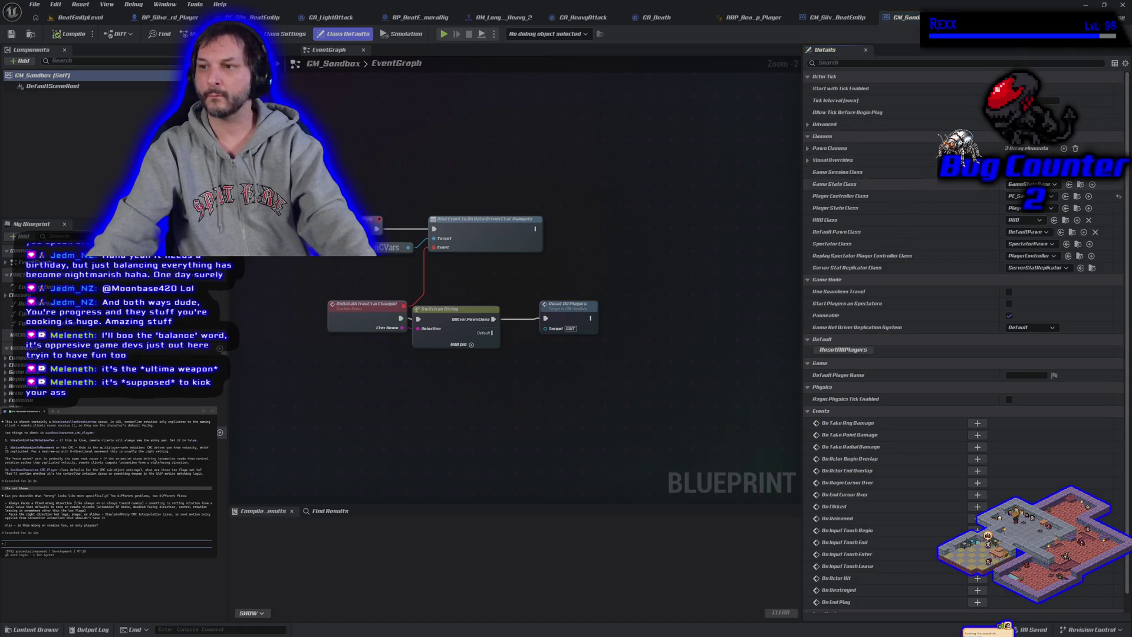
{"action": "left_click", "coordinate": [1037, 197]}
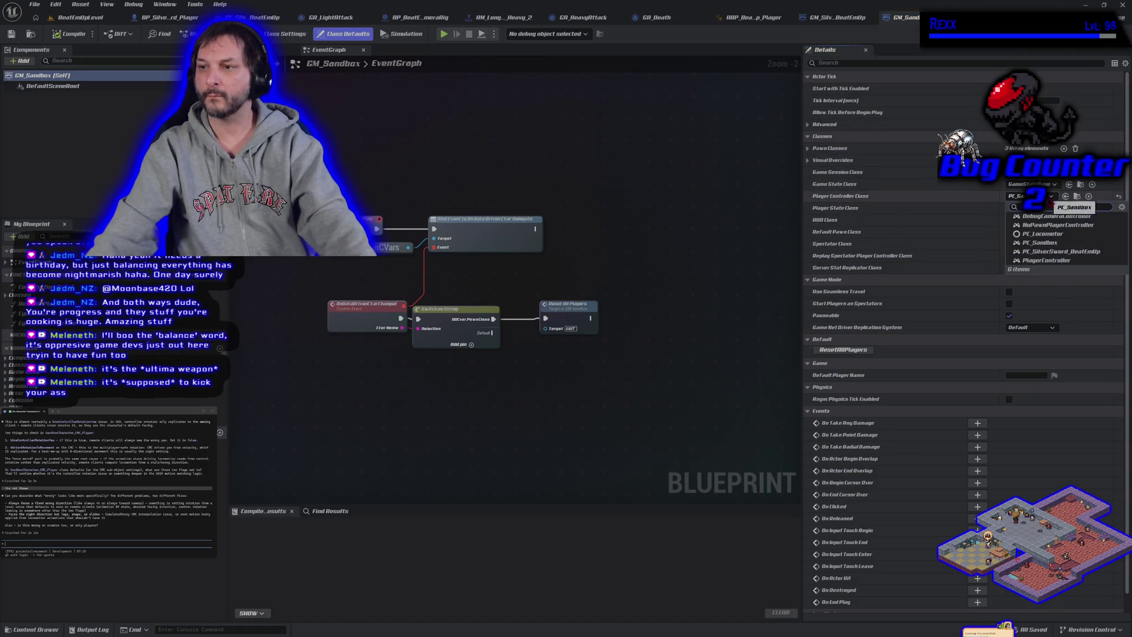
{"action": "left_click", "coordinate": [1051, 253]}
{"action": "left_click", "coordinate": [69, 34]}
{"action": "left_click", "coordinate": [79, 18]}
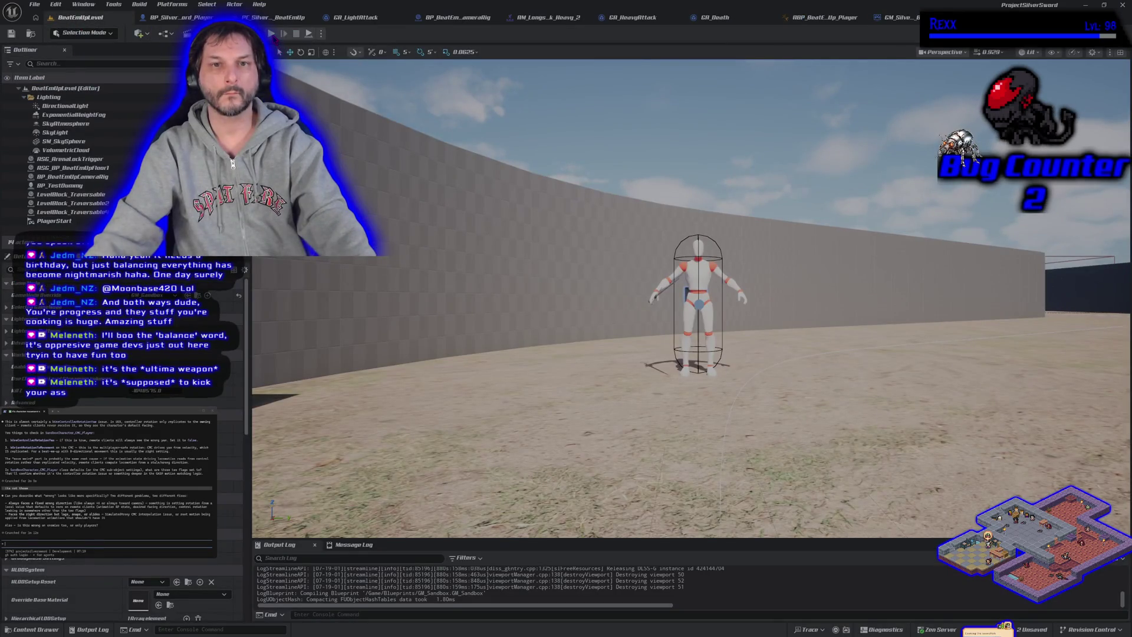
{"action": "key", "text": "alt+p"}
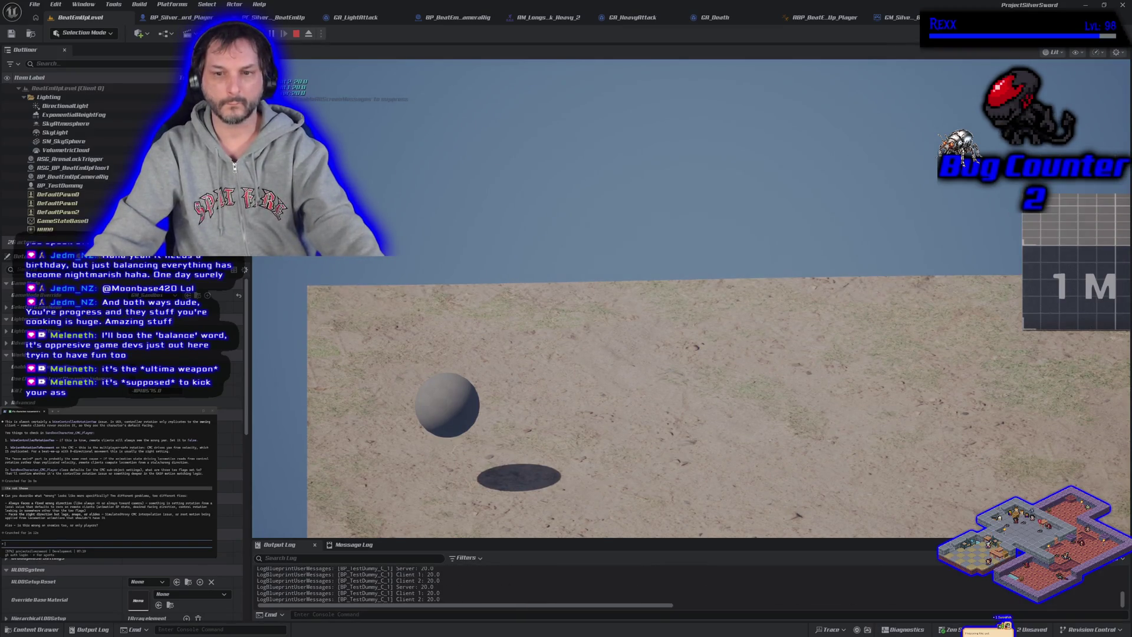
{"action": "key", "text": "Escape"}
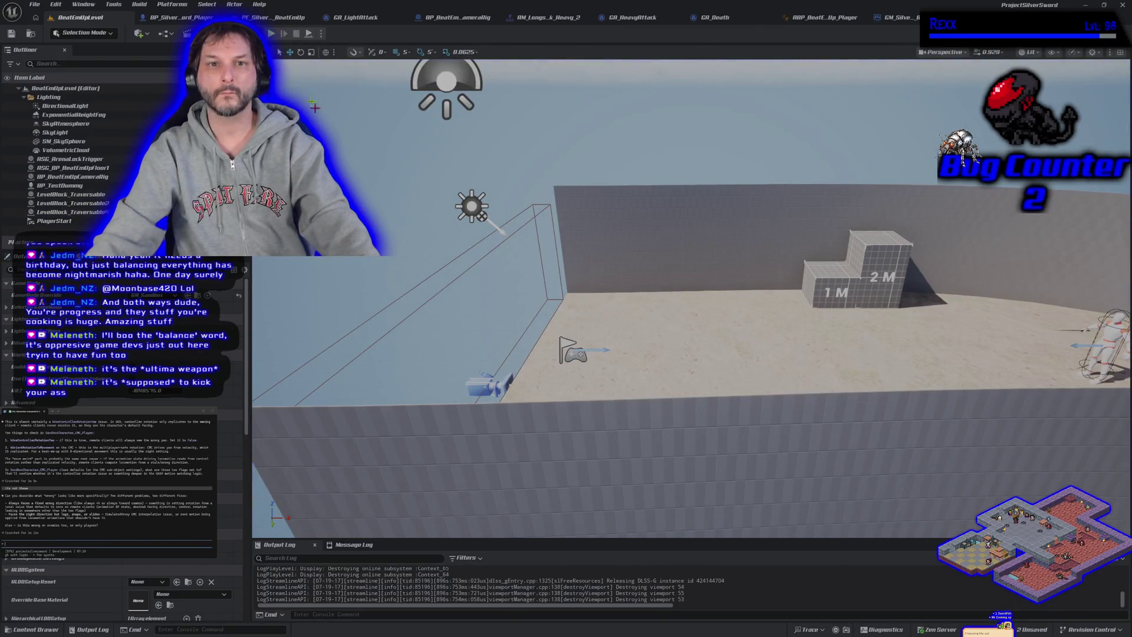
Reset GM_Sandbox's player controller to default and make BP_SilverSword_Player the default pawn
{"action": "left_click", "coordinate": [277, 18]}
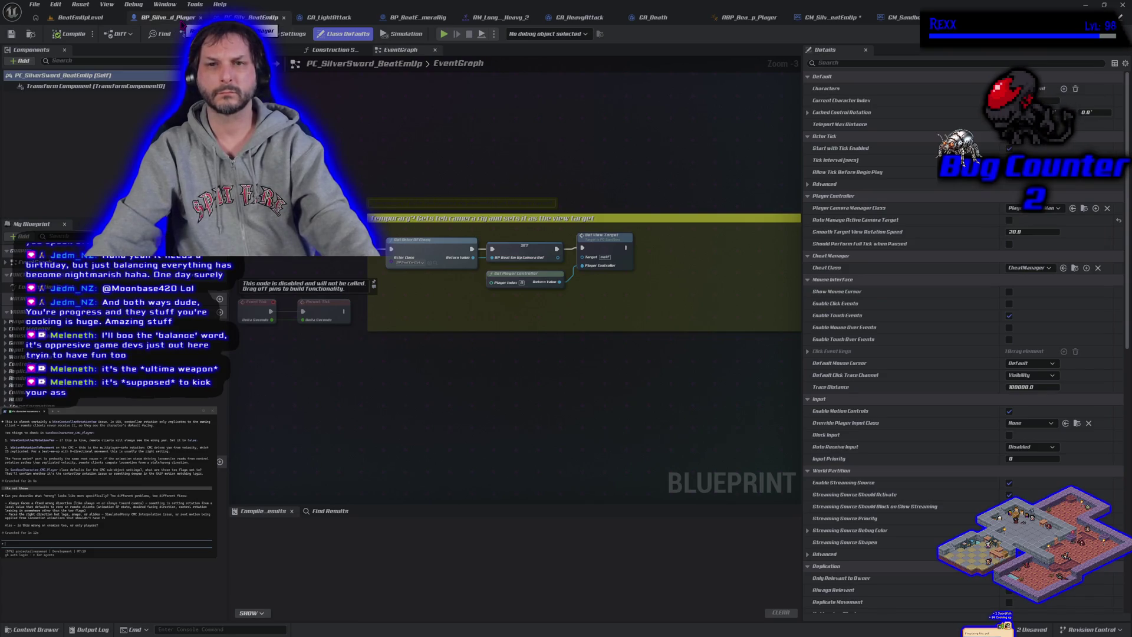
{"action": "left_click", "coordinate": [900, 18]}
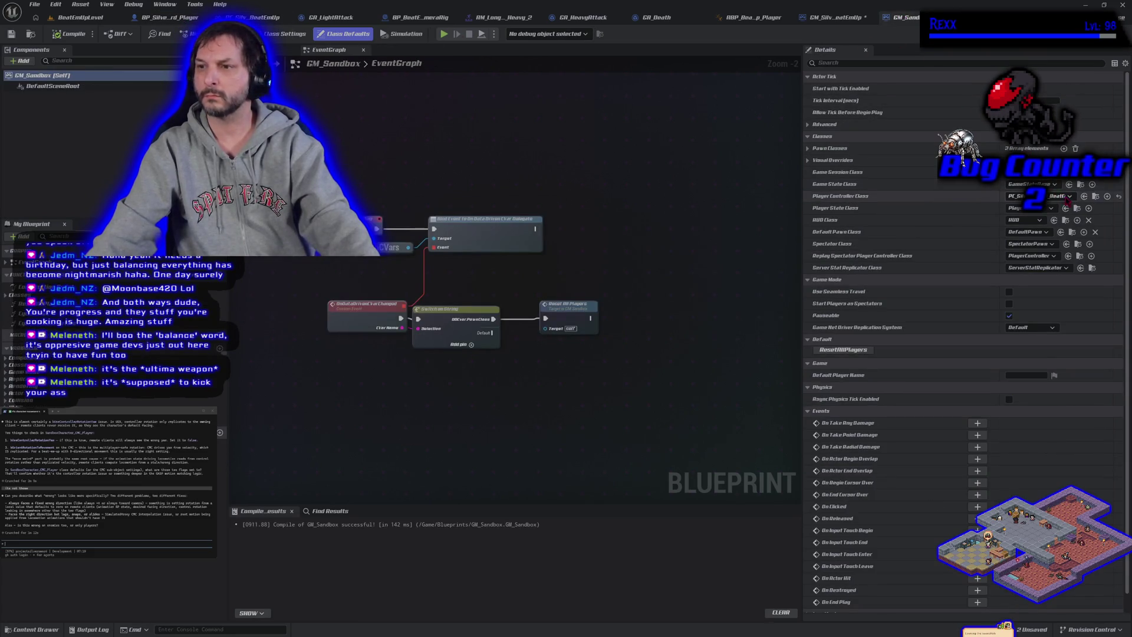
{"action": "left_click", "coordinate": [1119, 196]}
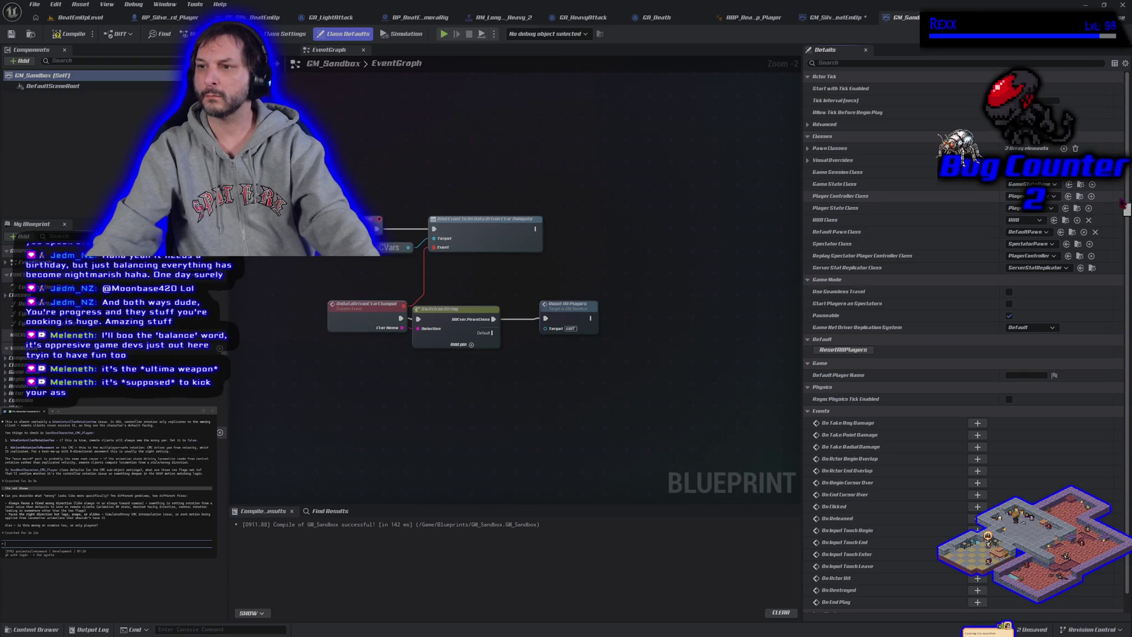
{"action": "left_click", "coordinate": [1035, 234]}
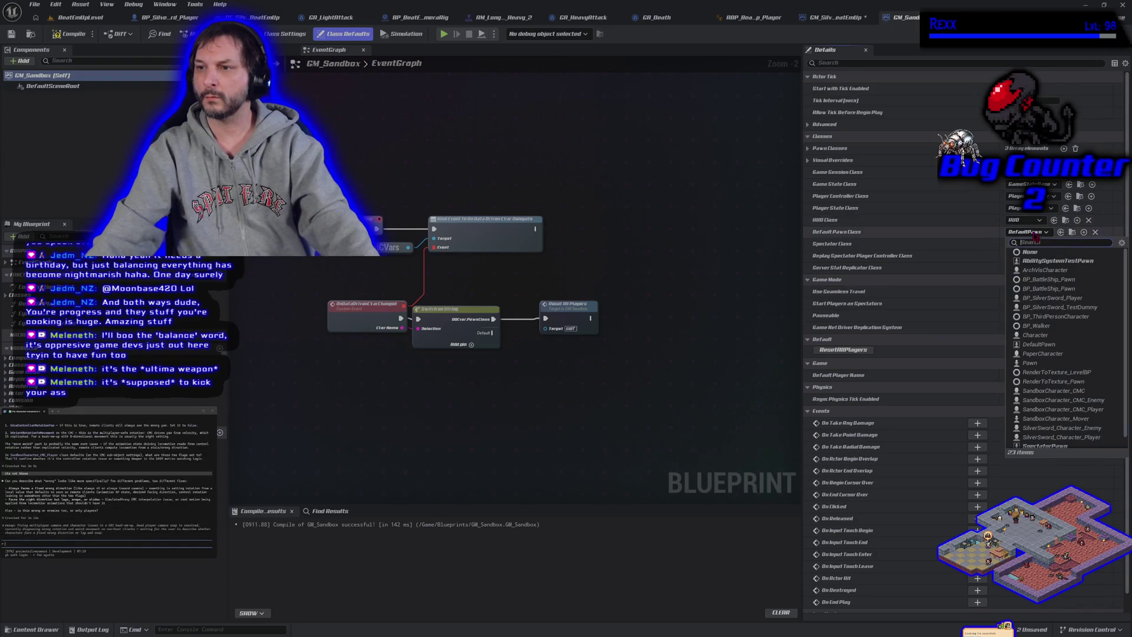
{"action": "left_click", "coordinate": [1080, 297]}
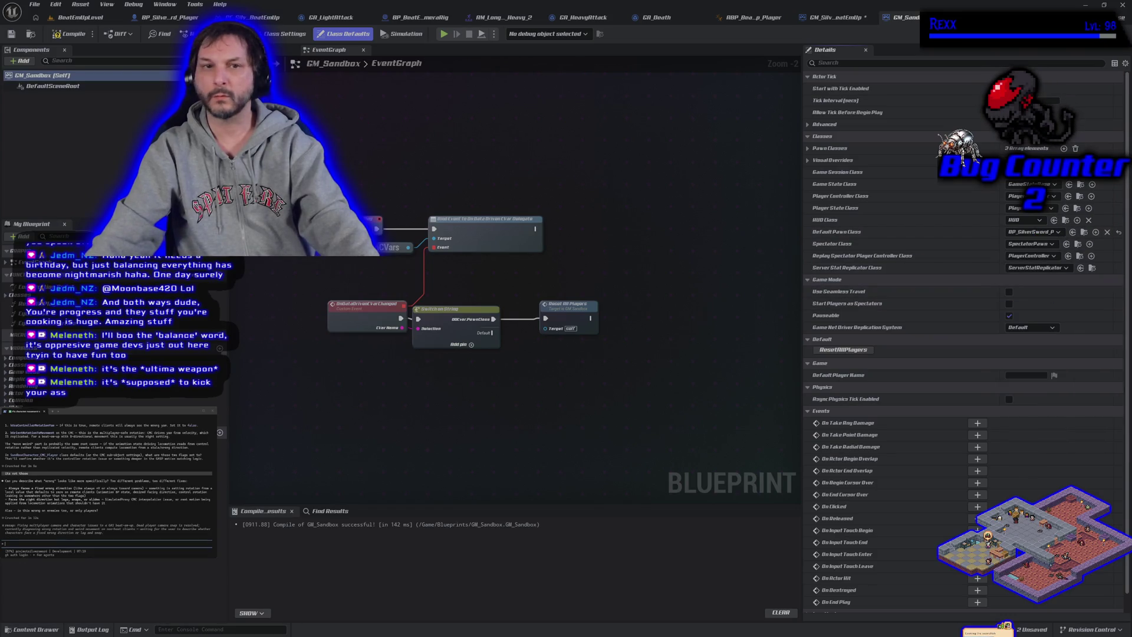
{"action": "left_click", "coordinate": [80, 18]}
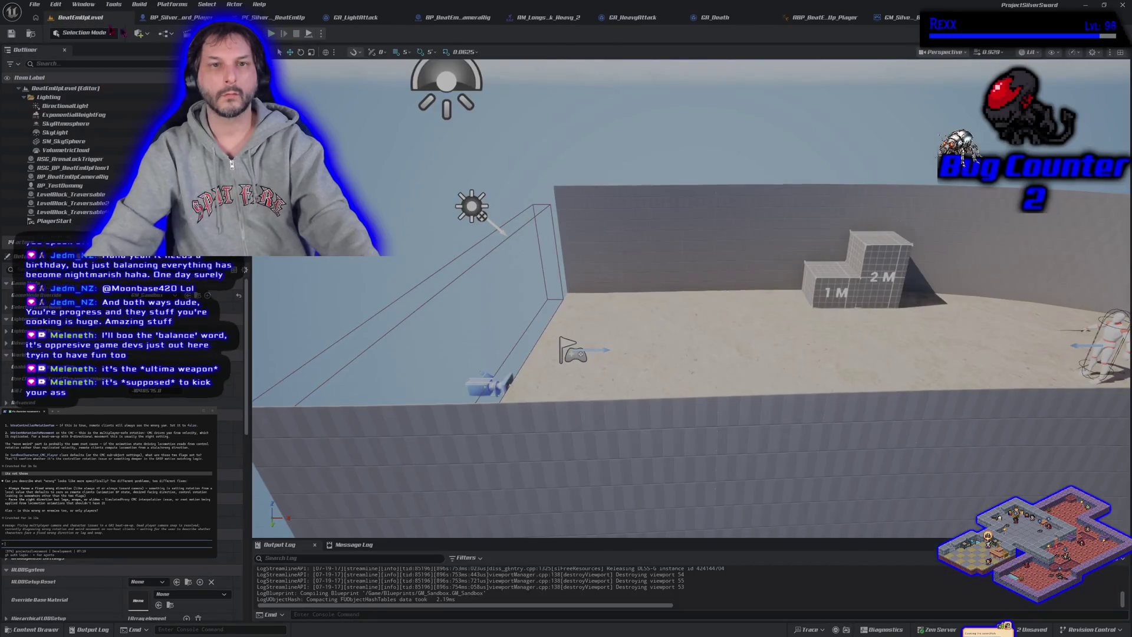
Play BeatEmUpLevel in the editor to test the sword characters, then stop
{"action": "left_click", "coordinate": [271, 33]}
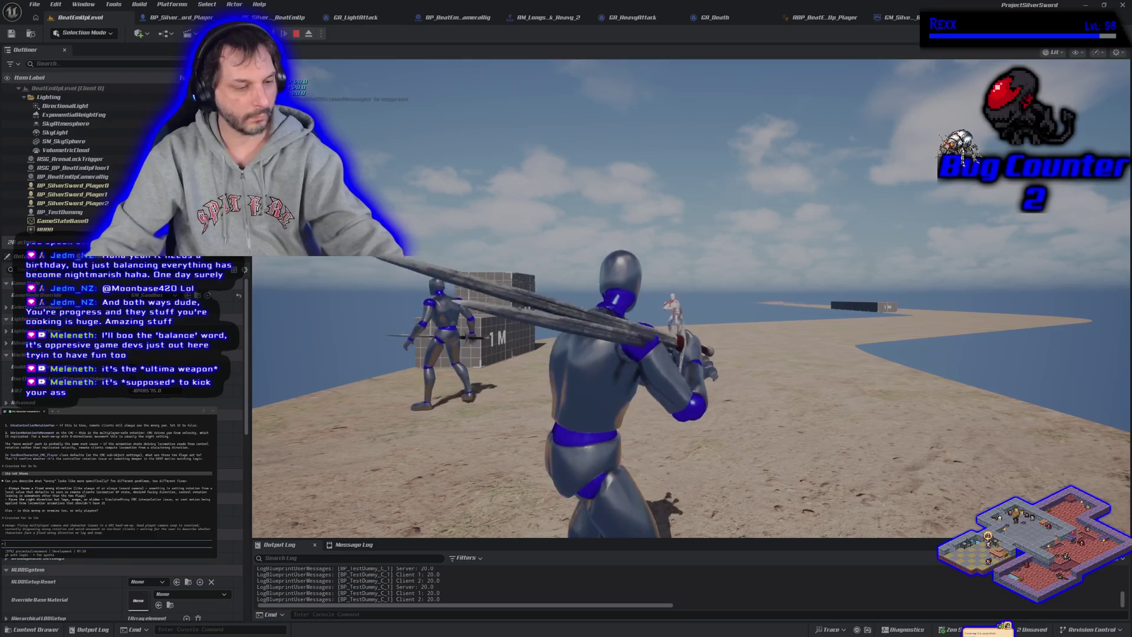
{"action": "key", "text": "Escape"}
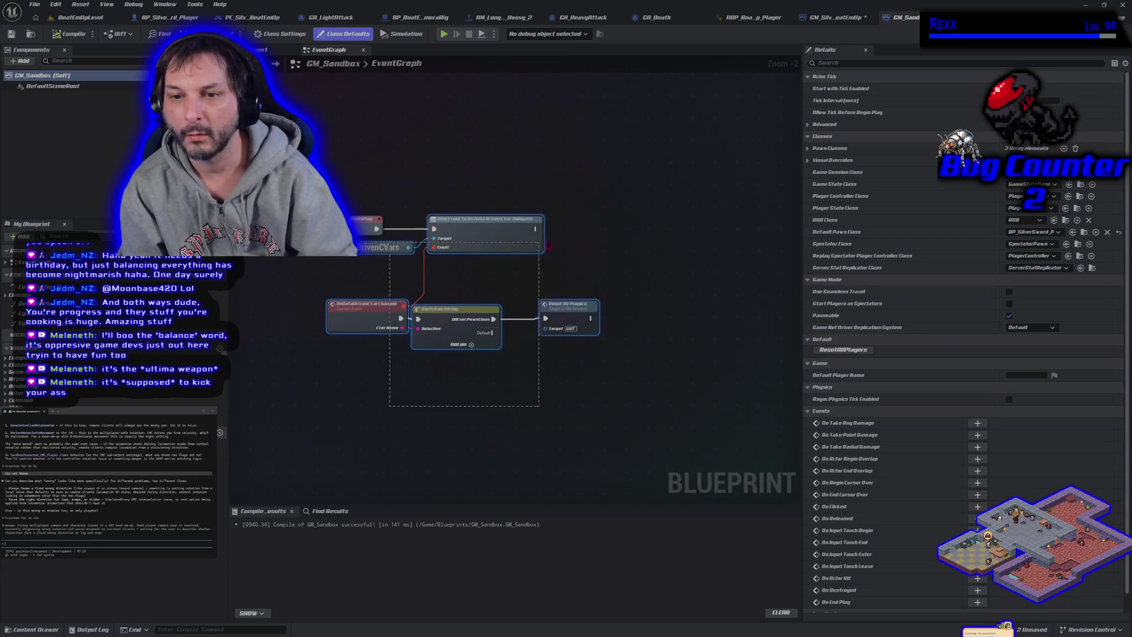
Compare against GM_SilverSword's defaults, then show GM_Sandbox's class defaults
{"action": "left_click_drag", "start_coordinate": [551, 245], "coordinate": [551, 248]}
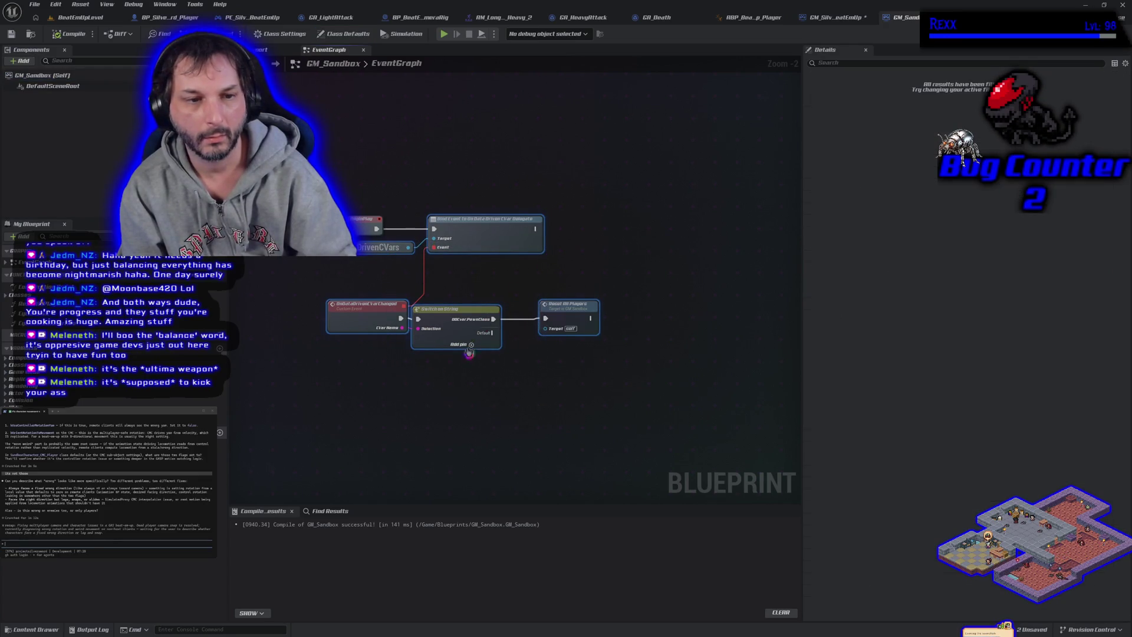
{"action": "left_click", "coordinate": [414, 467]}
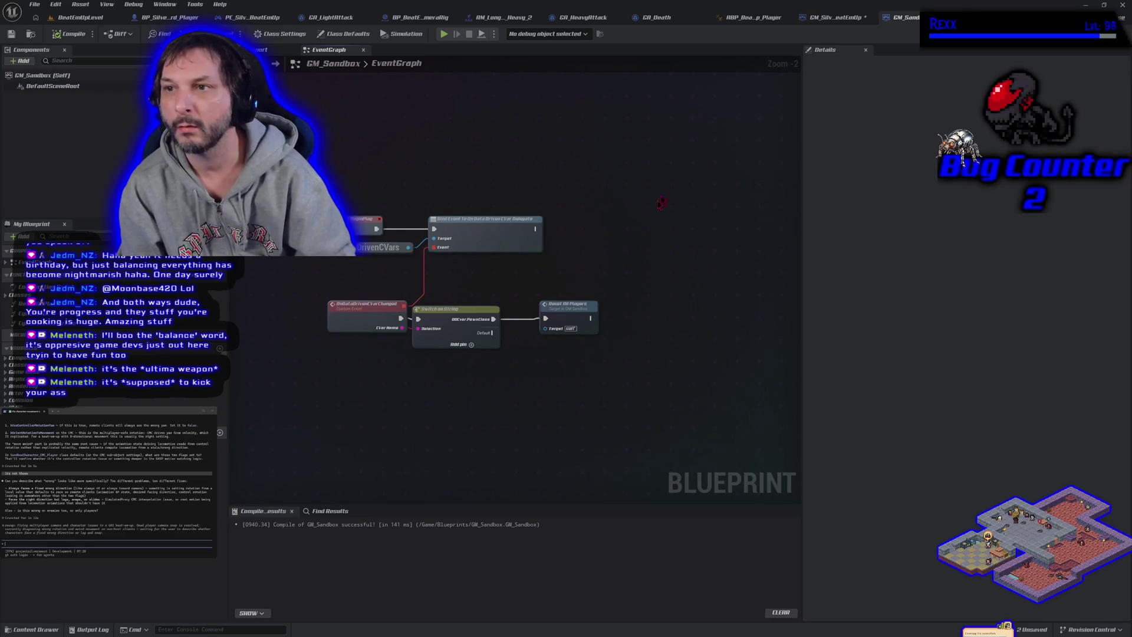
{"action": "left_click", "coordinate": [827, 19]}
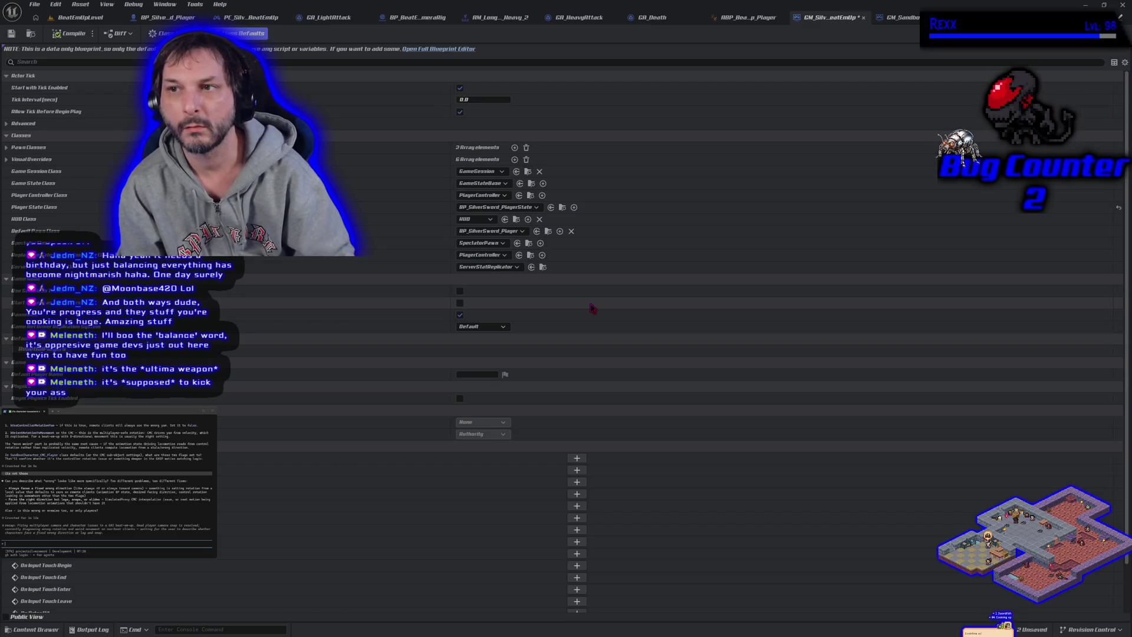
{"action": "left_click", "coordinate": [899, 17]}
{"action": "left_click", "coordinate": [343, 34]}
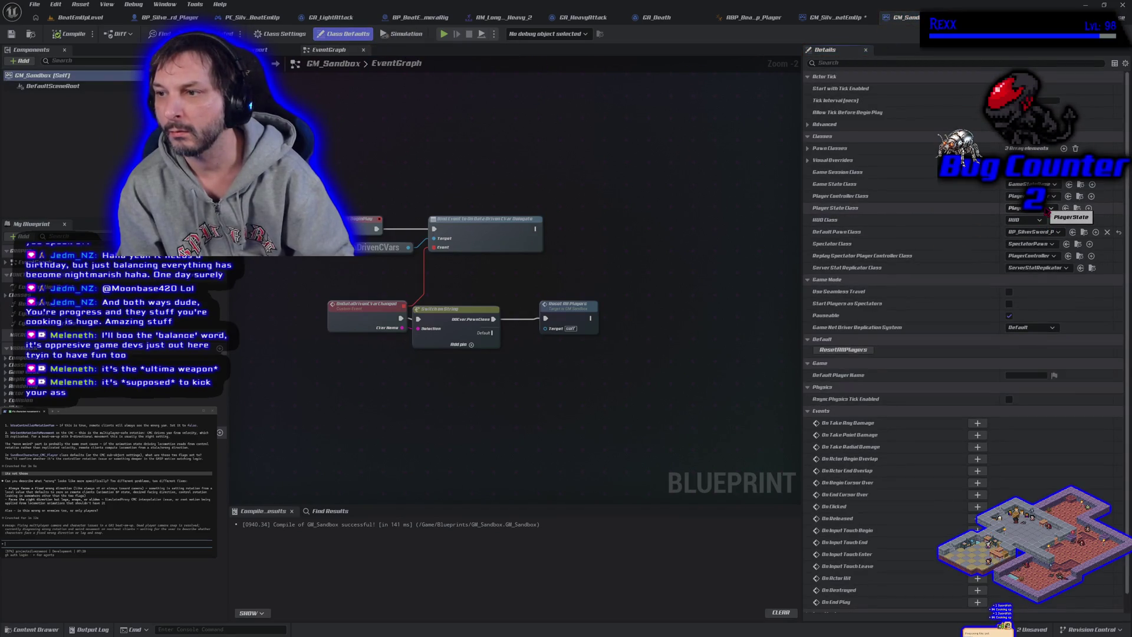
Set Player State Class to BP_SilverSword_PlayerState and Player Controller Class to PC_SilverSword_BeatEmUp
{"action": "left_click", "coordinate": [1047, 212]}
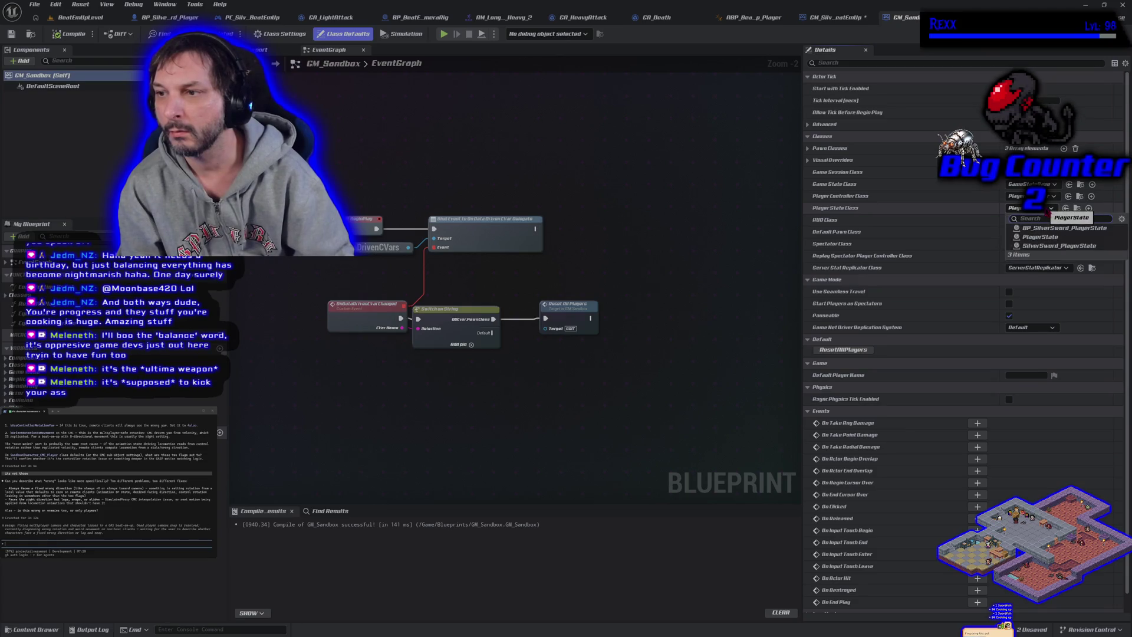
{"action": "left_click", "coordinate": [1059, 229]}
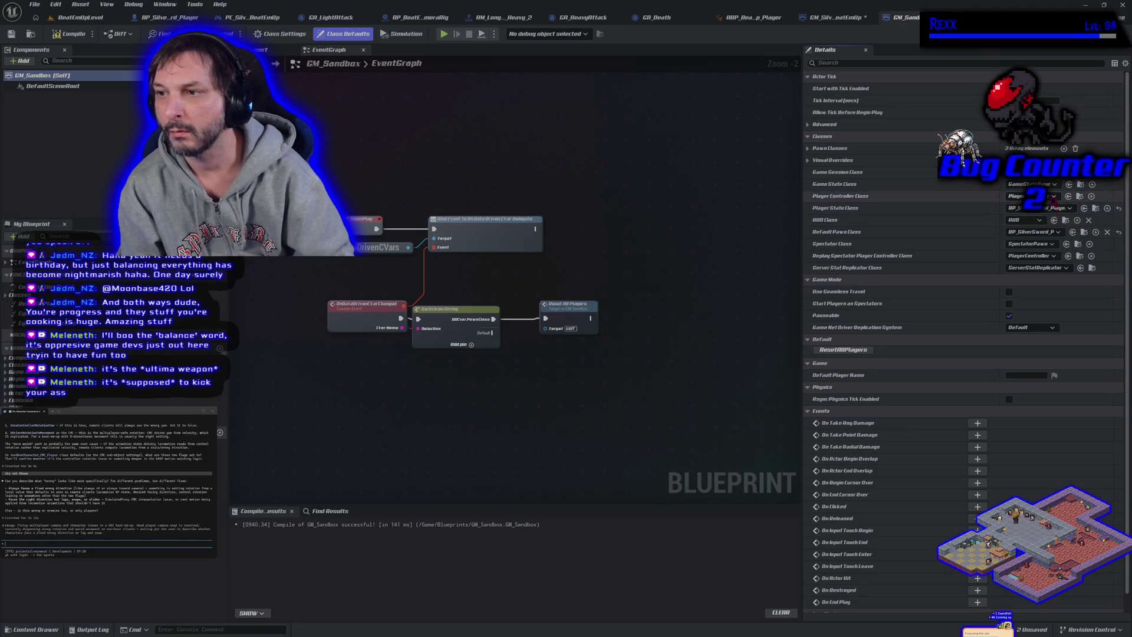
{"action": "left_click", "coordinate": [1032, 196]}
{"action": "left_click", "coordinate": [1067, 253]}
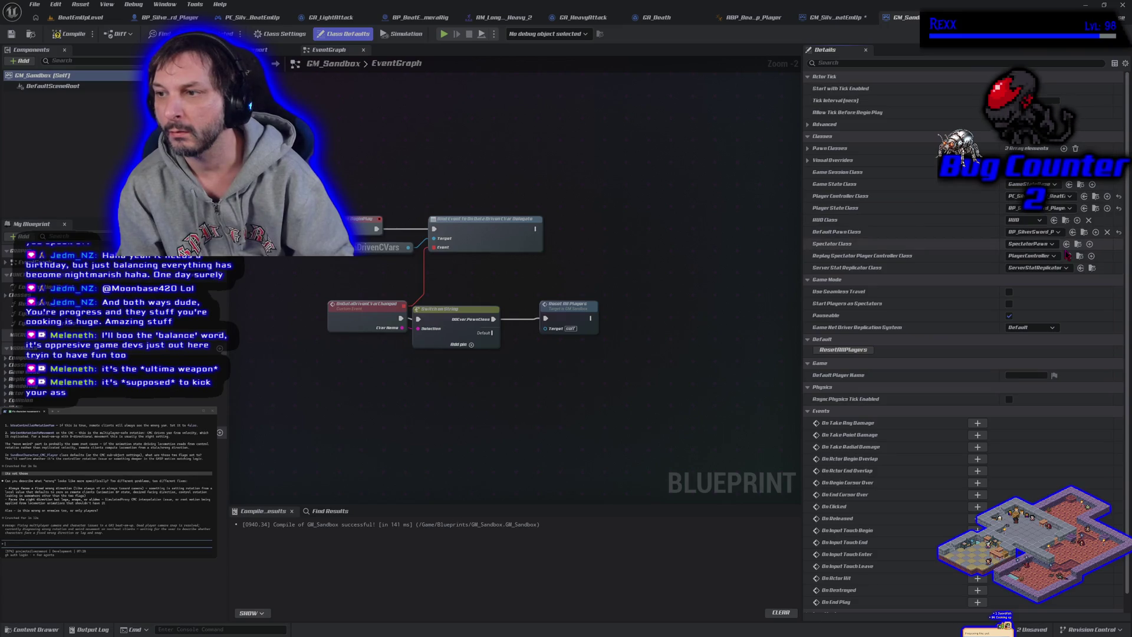